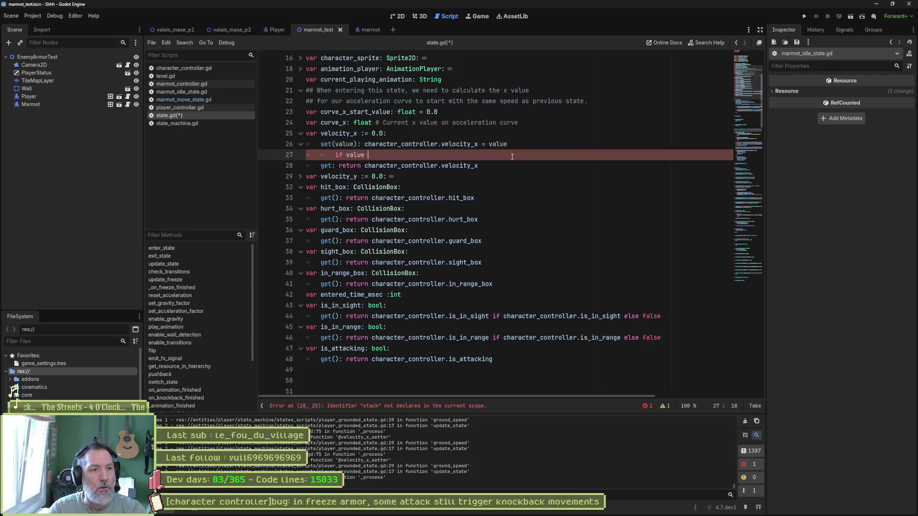
Undo the unfinished if line, save state.gd, review update_freeze and run the project.
key("ctrl+z")
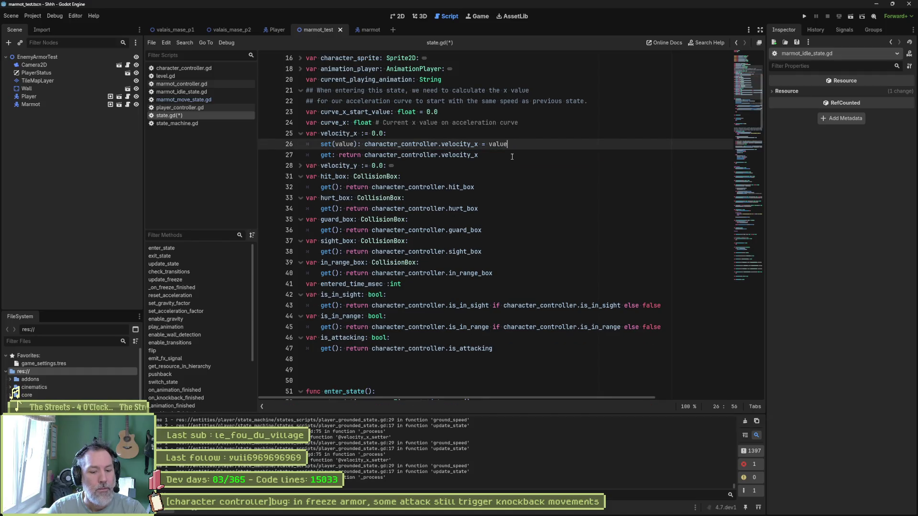
key("ctrl+s")
scroll(633, 242, "down", 20)
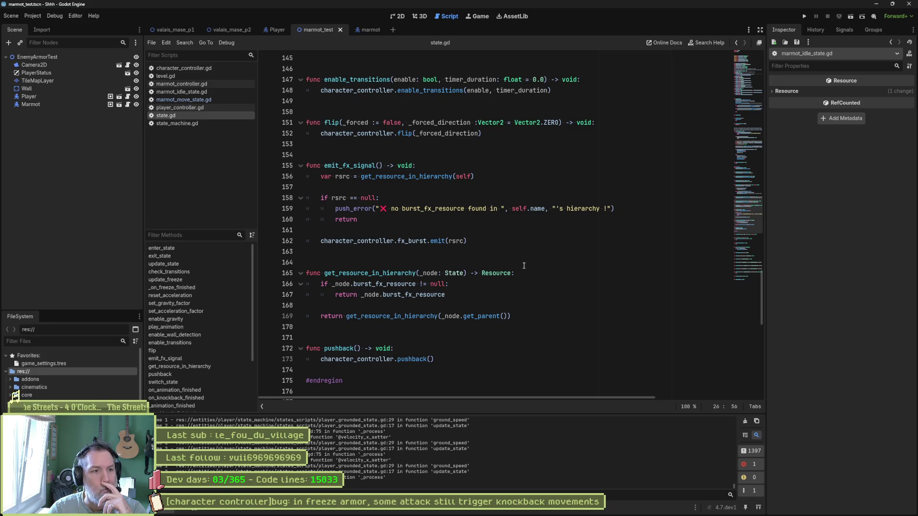
scroll(491, 222, "down", 12)
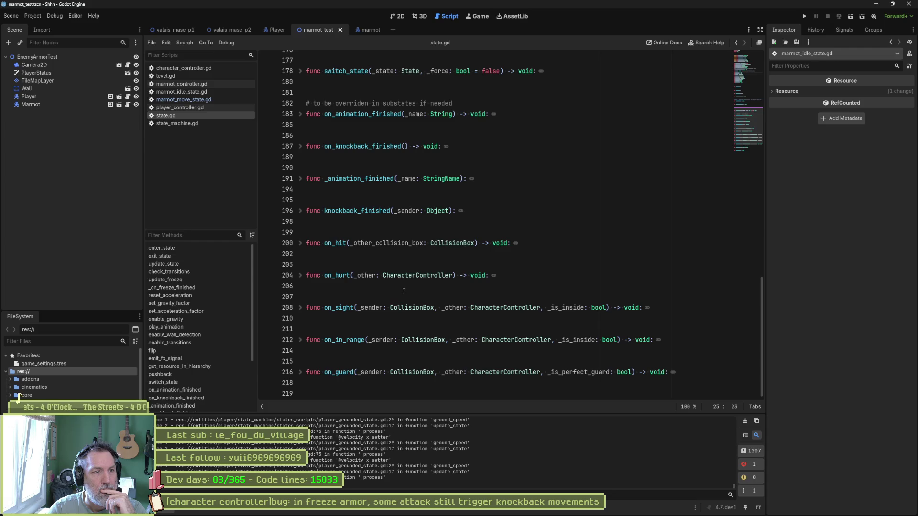
scroll(395, 300, "up", 3)
scroll(404, 290, "up", 1)
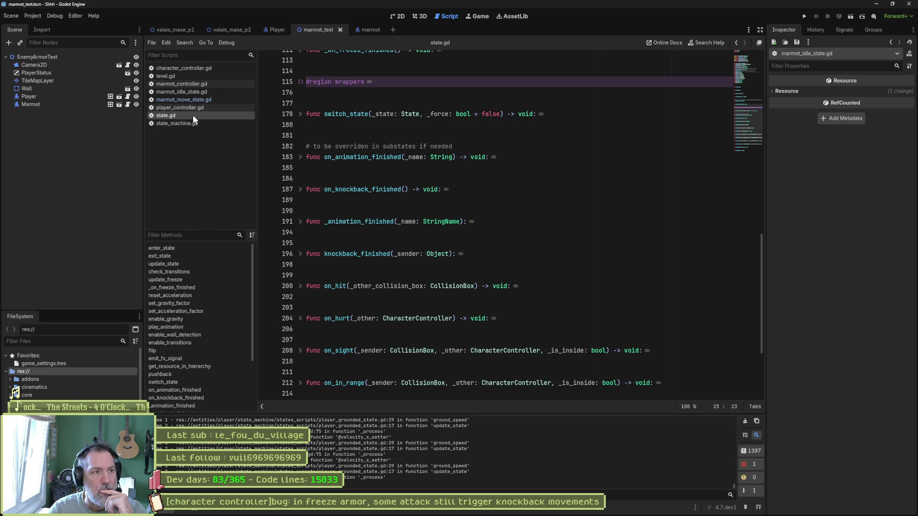
scroll(179, 378, "down", 3)
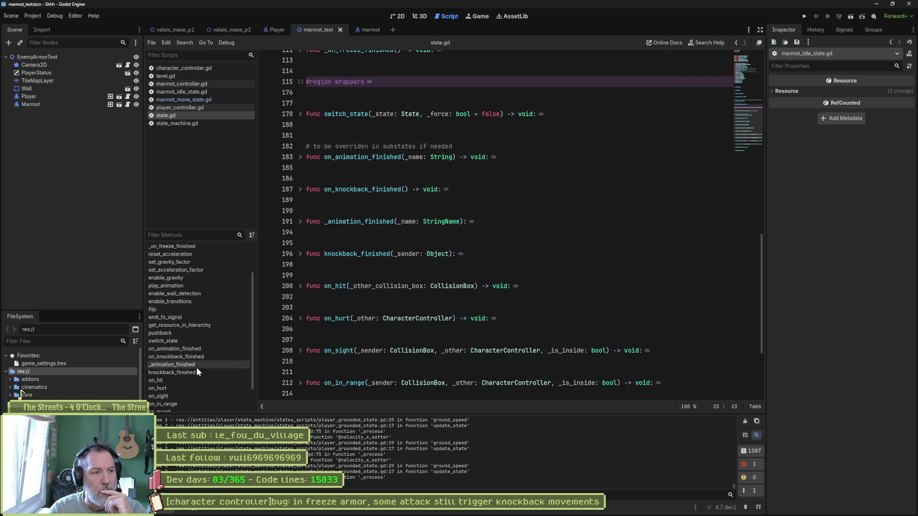
scroll(214, 248, "up", 1)
left_click(207, 260)
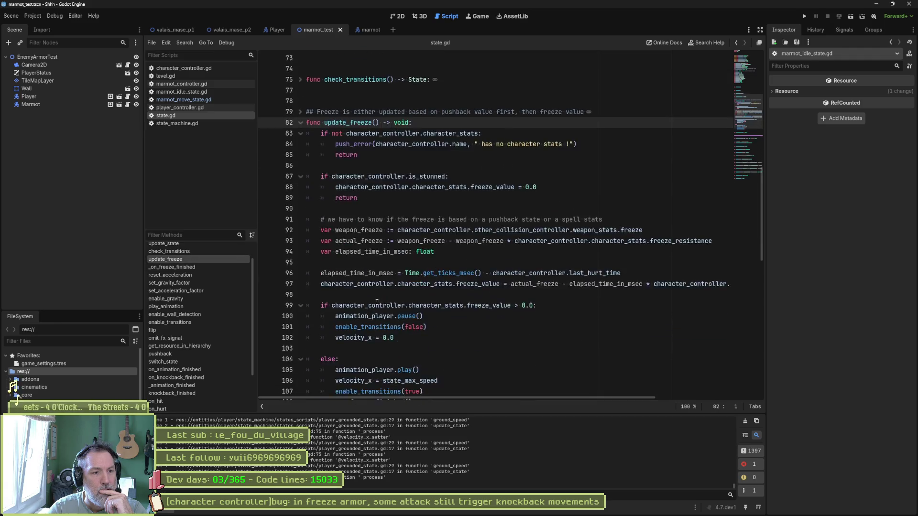
scroll(376, 303, "down", 1)
left_click_drag(416, 373, 431, 315)
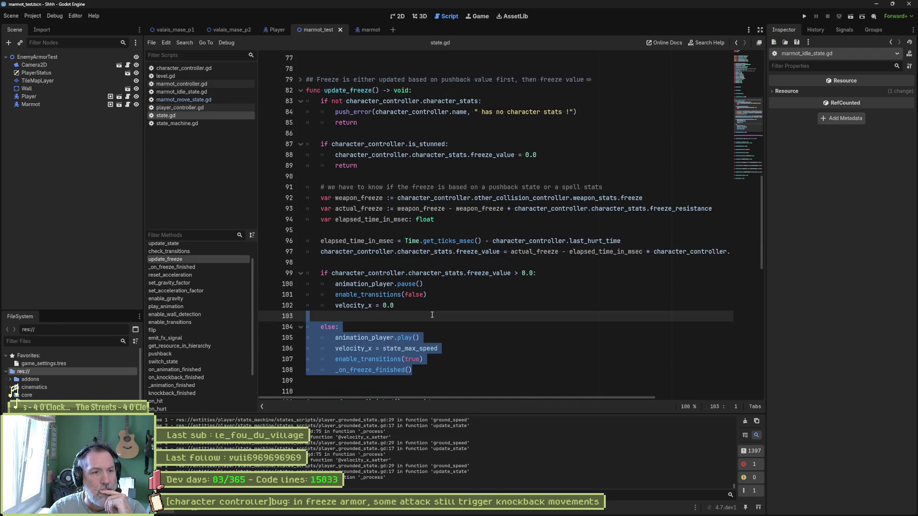
left_click(622, 266)
key("F5")
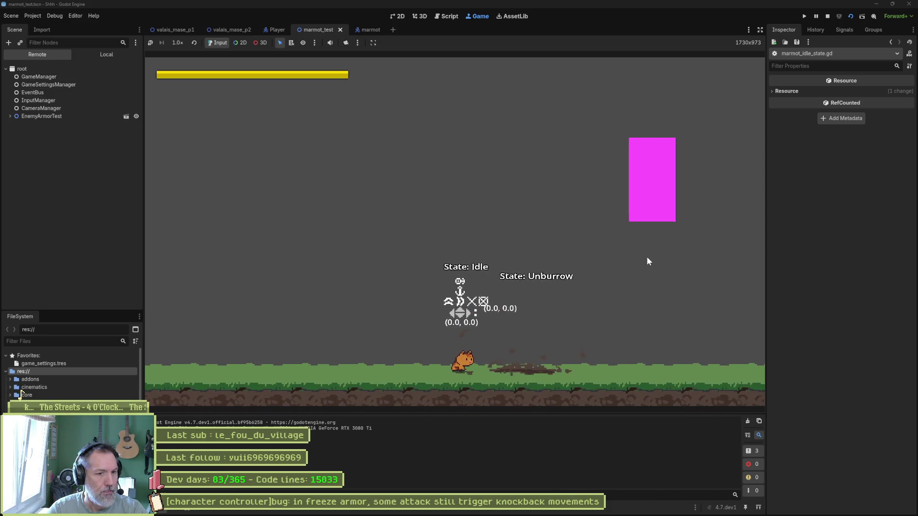
key("Left")
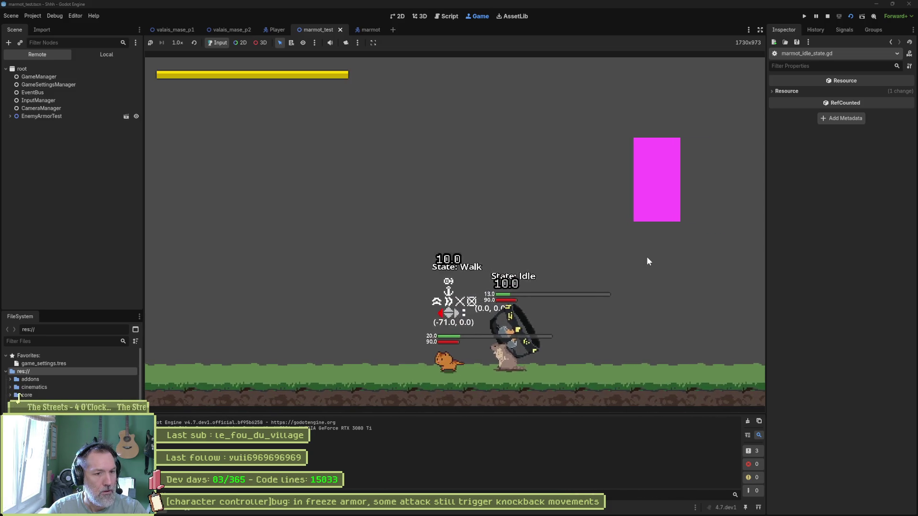
key("Left")
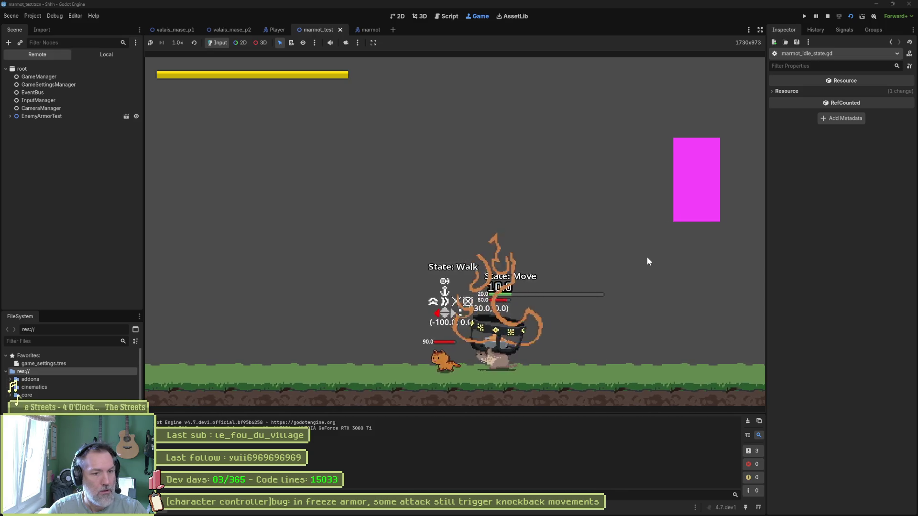
key("F8")
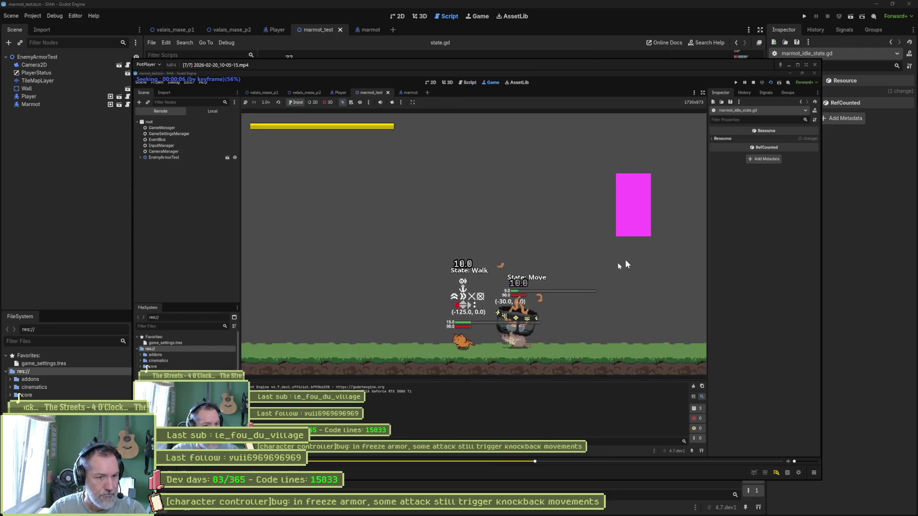
Frame-step through the marmot's paw attack in the clip, then leave PotPlayer for Godot.
key("f")
key("f")
key("f")
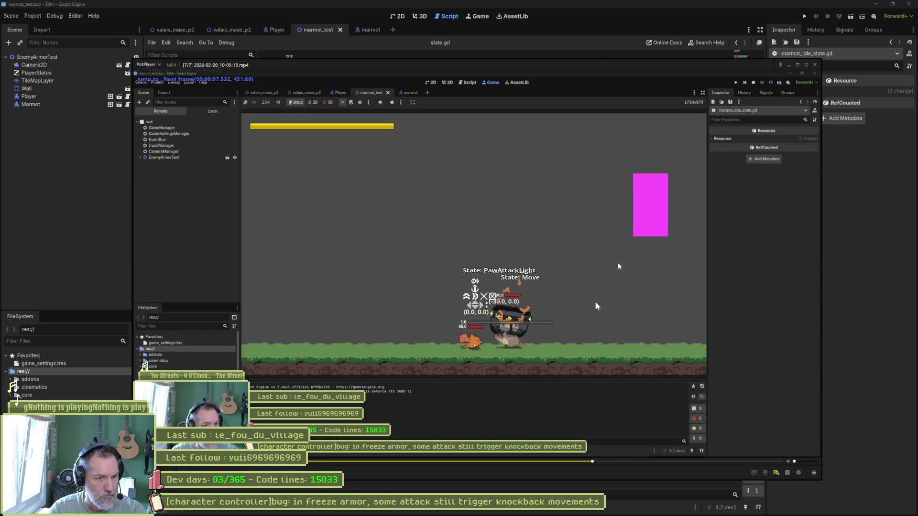
key("f")
key("f")
key("f")
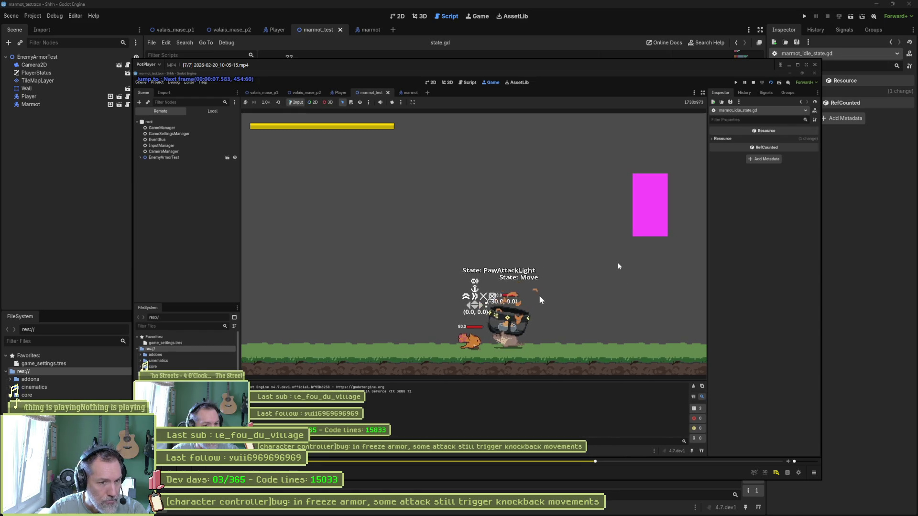
key("f")
key("f")
key("d")
key("d")
key("d")
key("f")
key("f")
key("f")
key("f")
key("f")
key("f")
key("f")
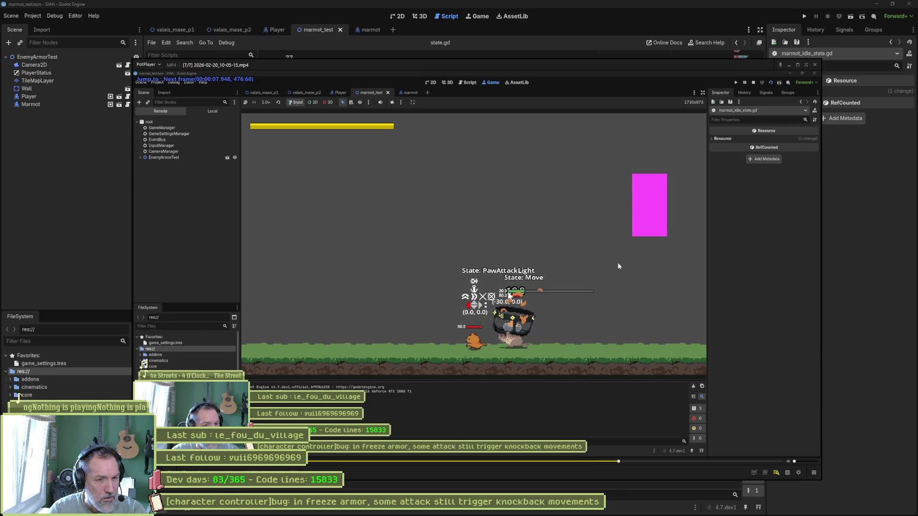
key("alt+Tab")
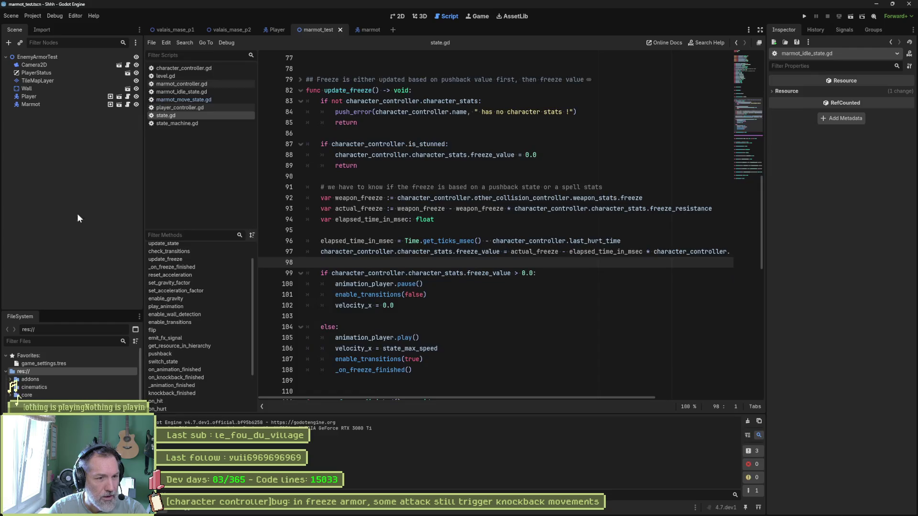
Inspect the freeze check and the velocity_x = 0.0 line in update_freeze, then rerun the project.
left_click(402, 273)
double_click(476, 273)
left_click_drag(475, 274, 536, 273)
double_click(387, 305)
left_click_drag(393, 305, 335, 306)
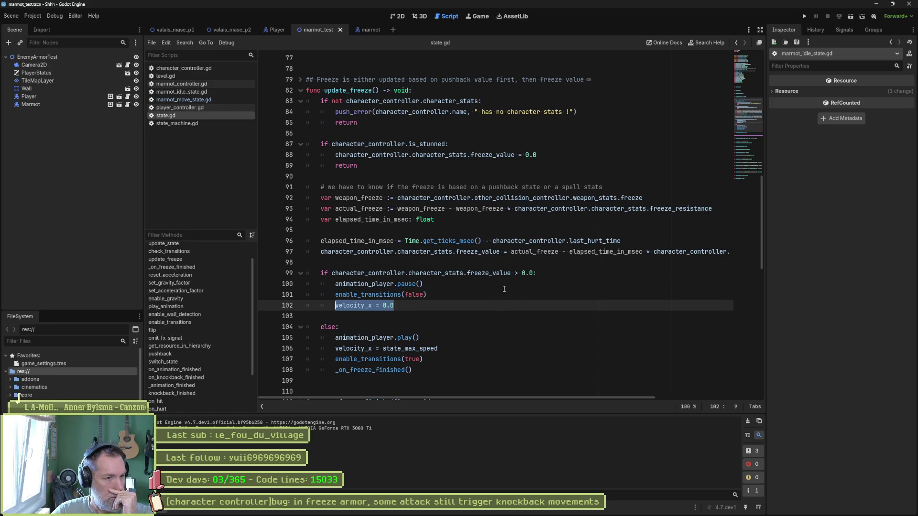
left_click(354, 350)
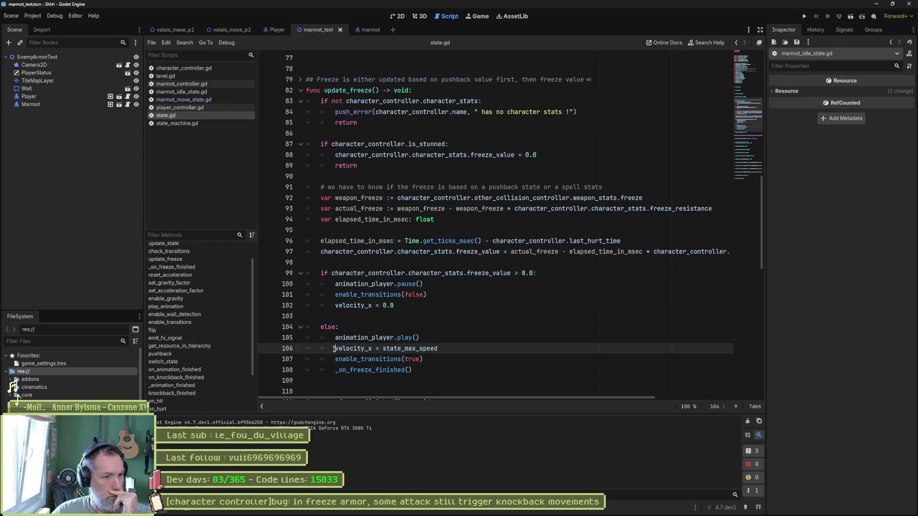
type("#")
key("F5")
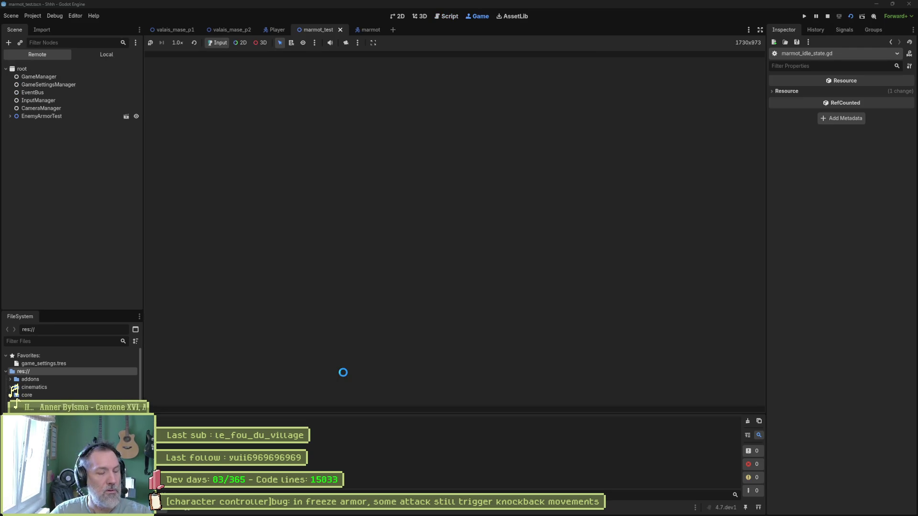
Walk the player into the marmot to attack it, then stop the game.
key("Left")
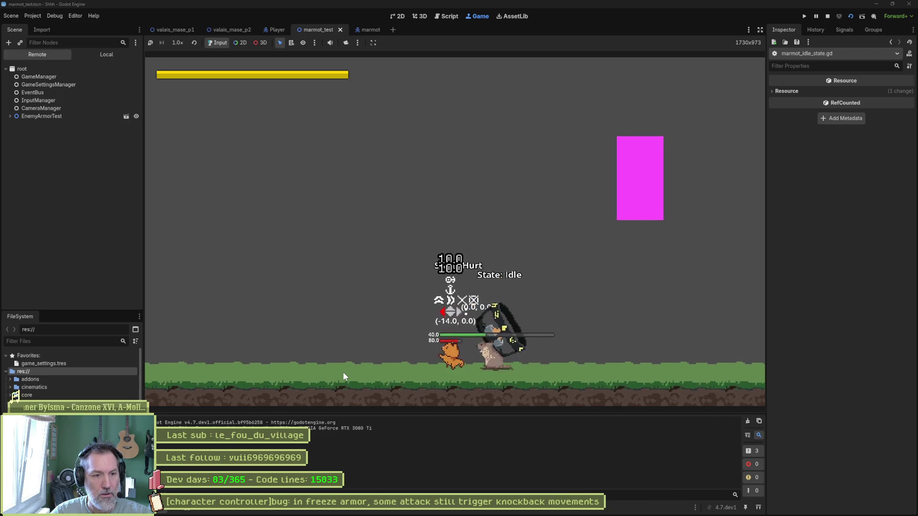
key("Right")
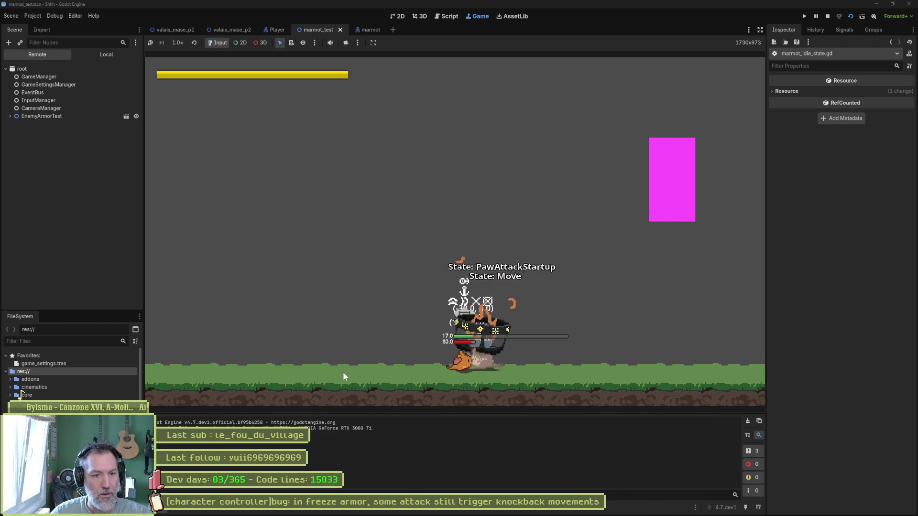
key("Left")
key("F8")
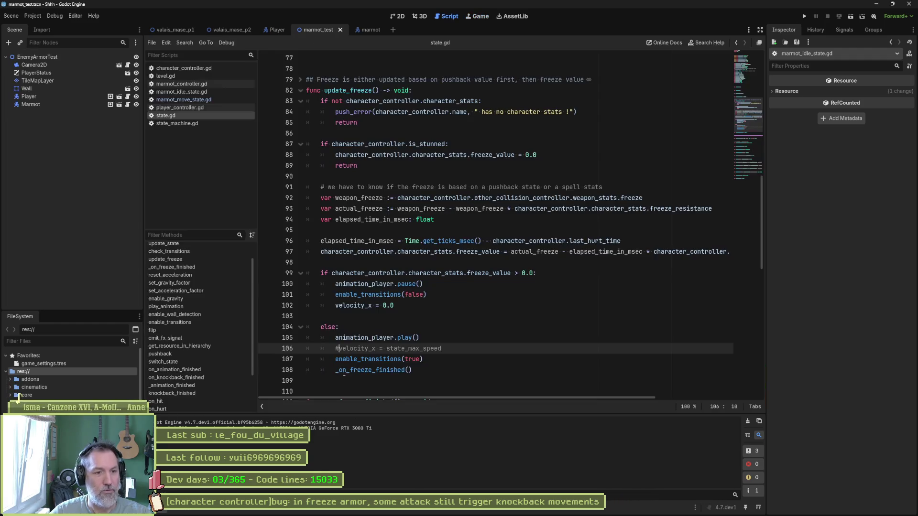
Save state.gd and start a Find in Files search for velocity_x from line 102.
key("ctrl+s")
double_click(353, 306)
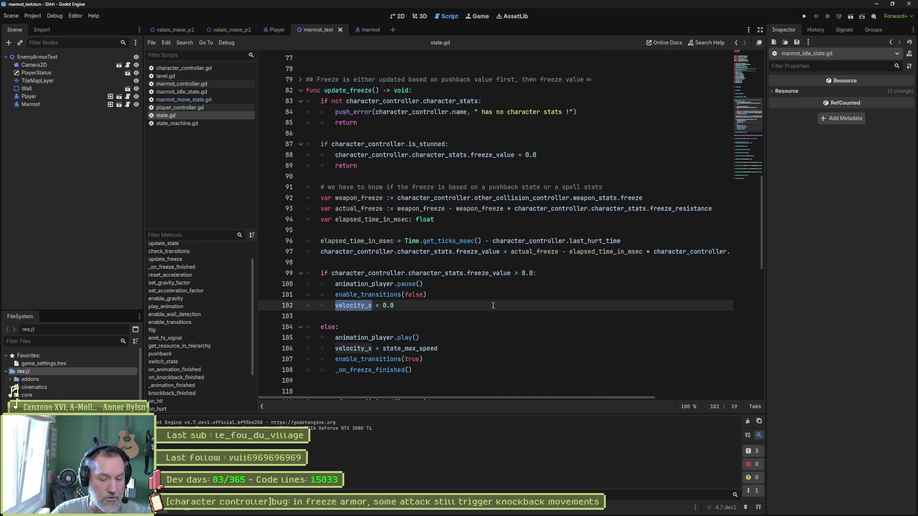
key("ctrl+shift+f")
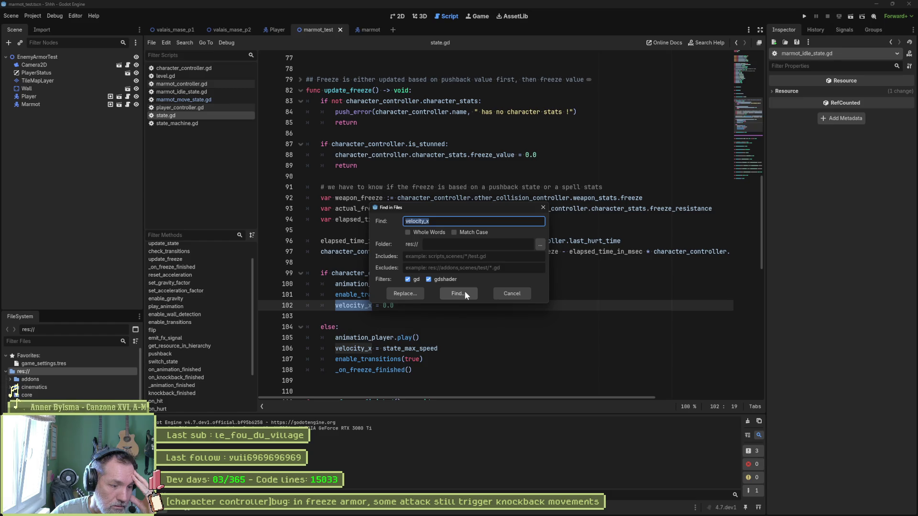
Run the velocity_x search, visit the matches on lines 26, 27, 102, 106 and death_state.gd, then open the marmot scene.
left_click(464, 290)
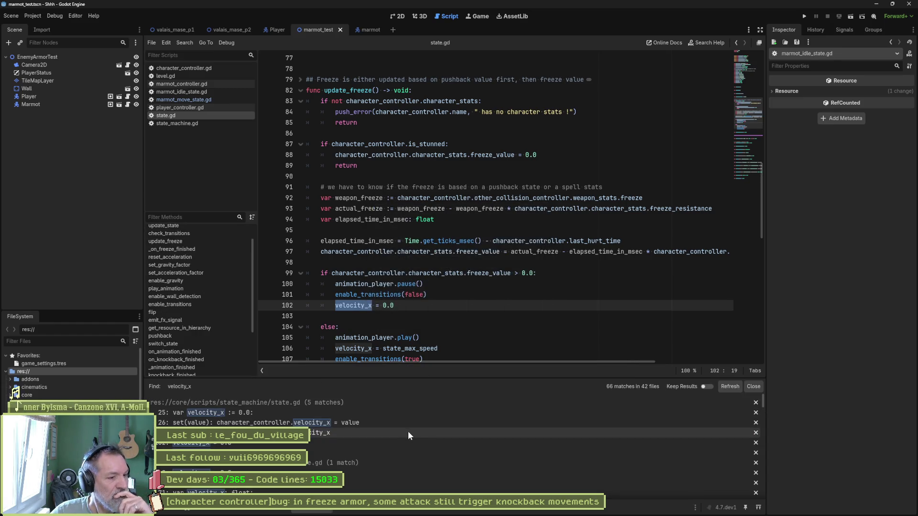
left_click(374, 422)
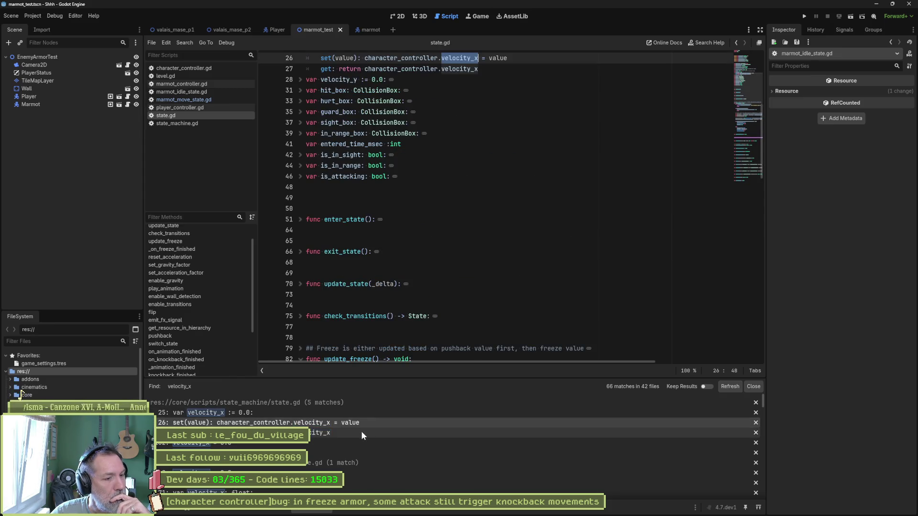
left_click(361, 433)
left_click(350, 443)
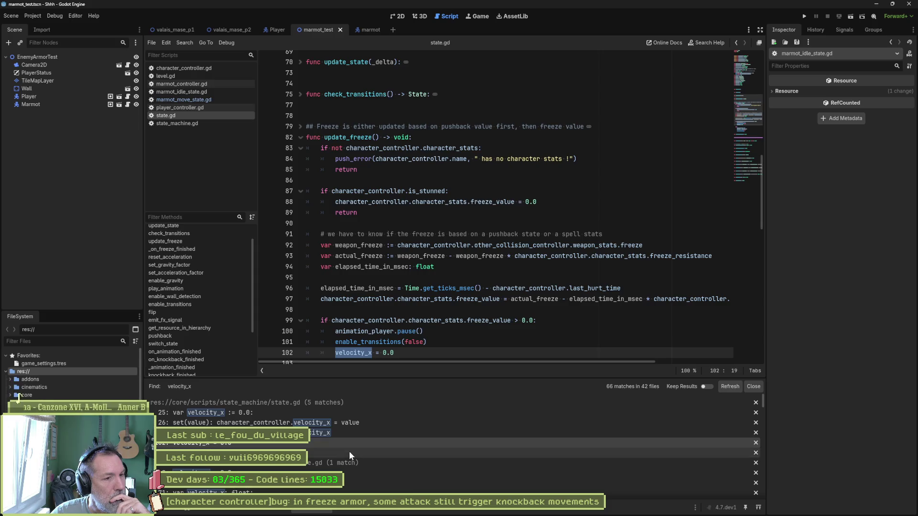
left_click(350, 451)
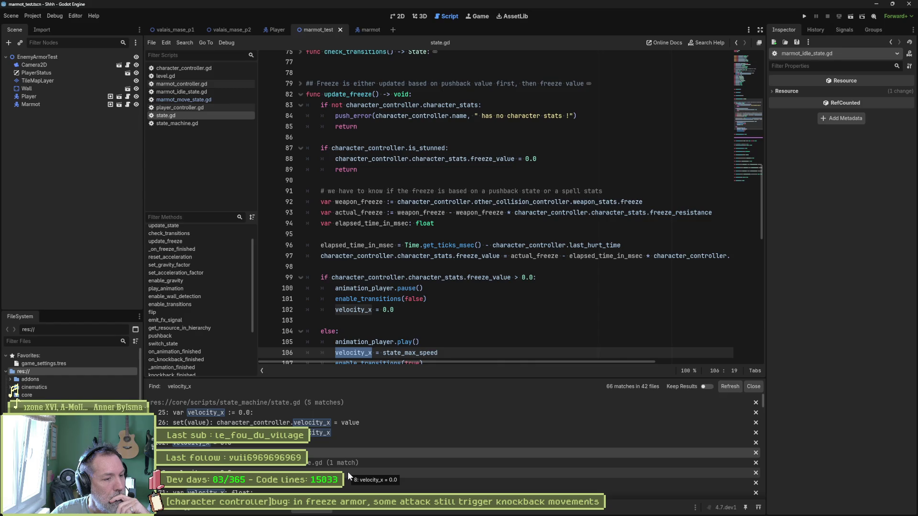
left_click(348, 471)
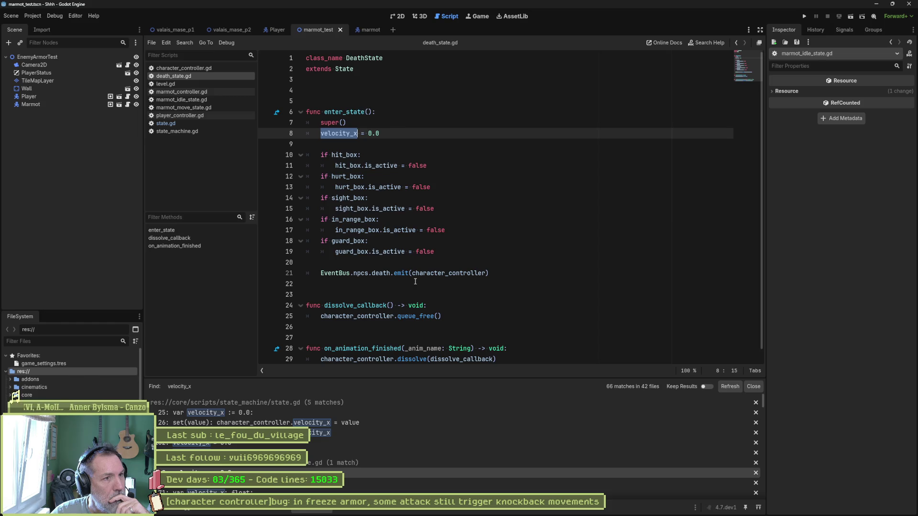
scroll(369, 449, "down", 2)
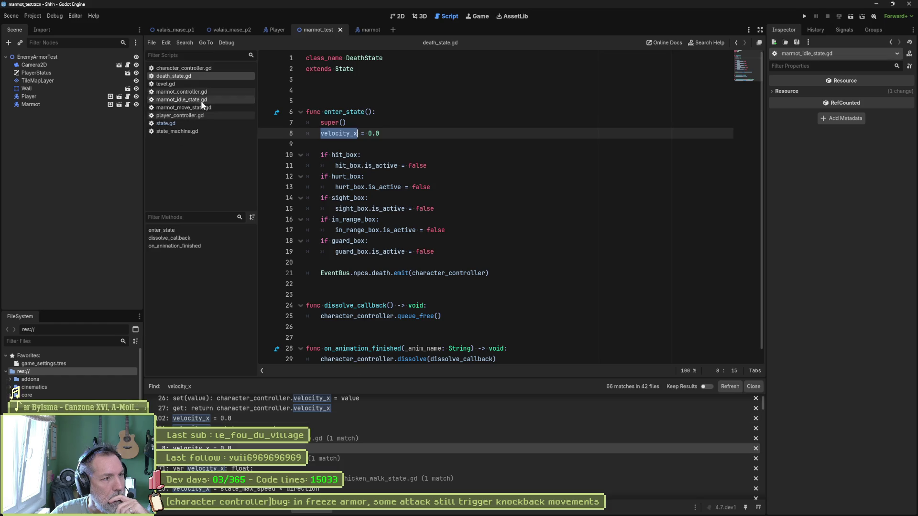
left_click(361, 30)
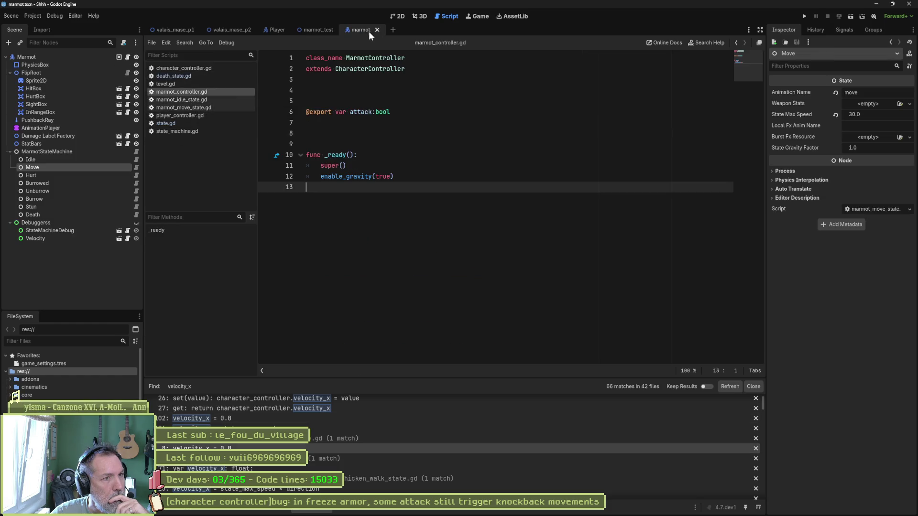
Clear MarmotStateMachine's Hurt State in the Inspector and run the marmot_test scene.
left_click(47, 151)
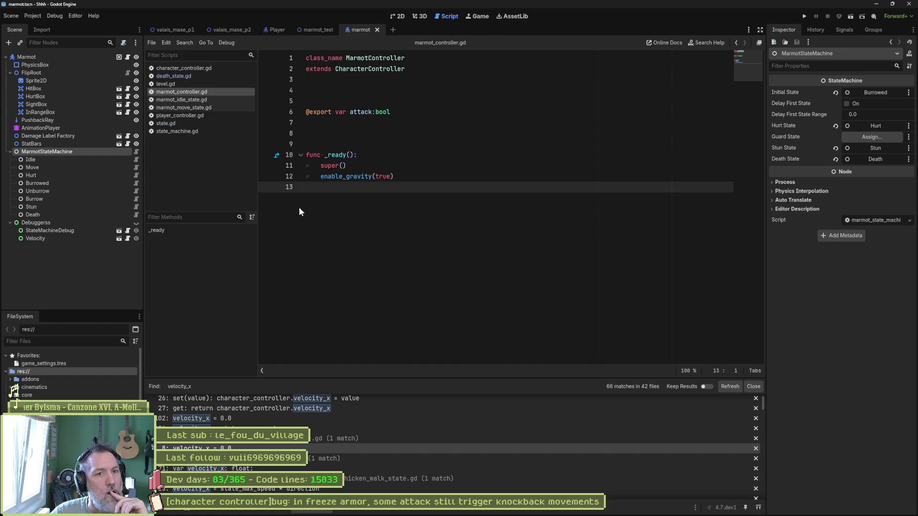
left_click(835, 125)
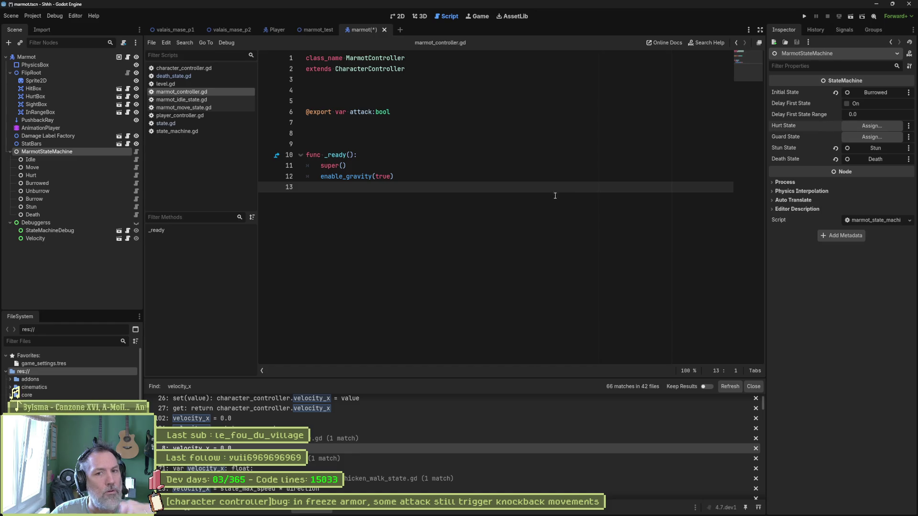
left_click(318, 29)
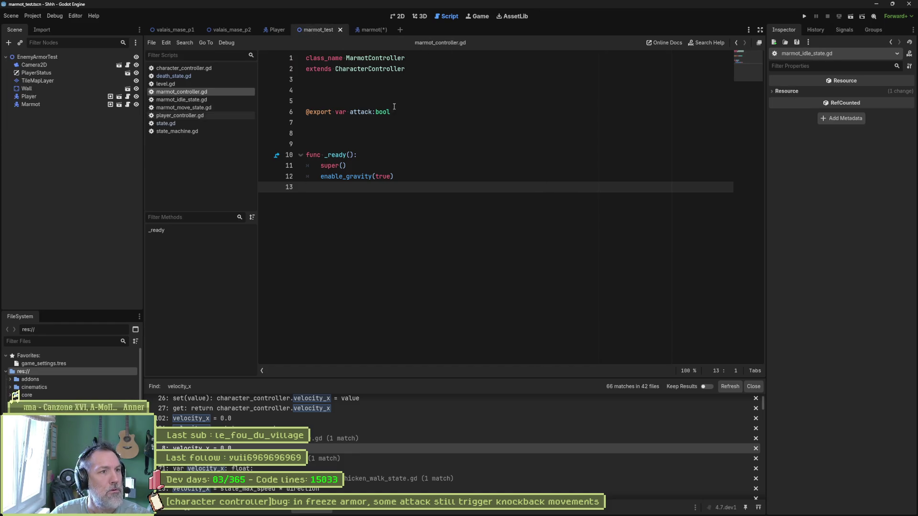
key("F6")
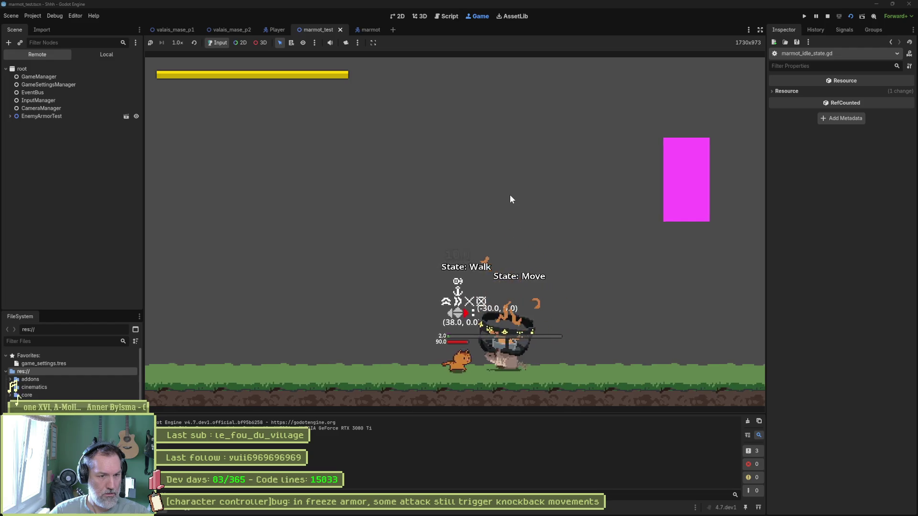
Stop the running game and return to the marmot scene.
key("F8")
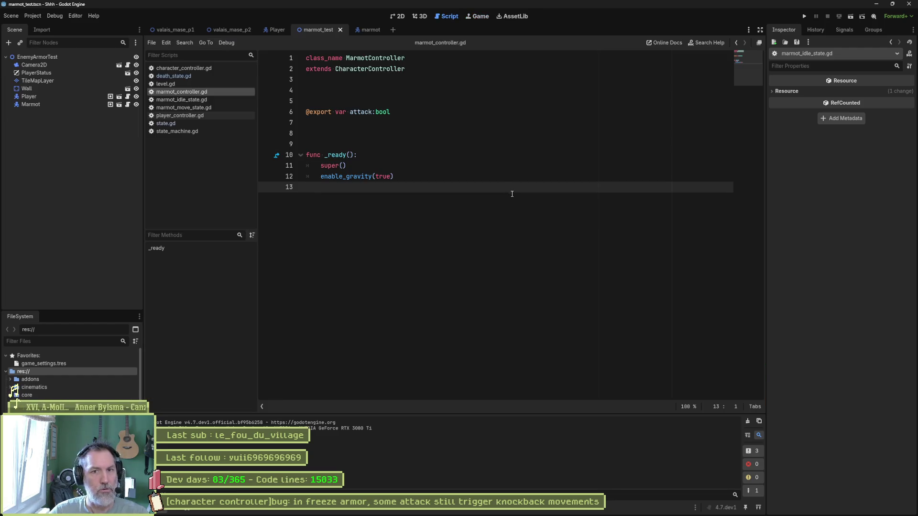
left_click(371, 29)
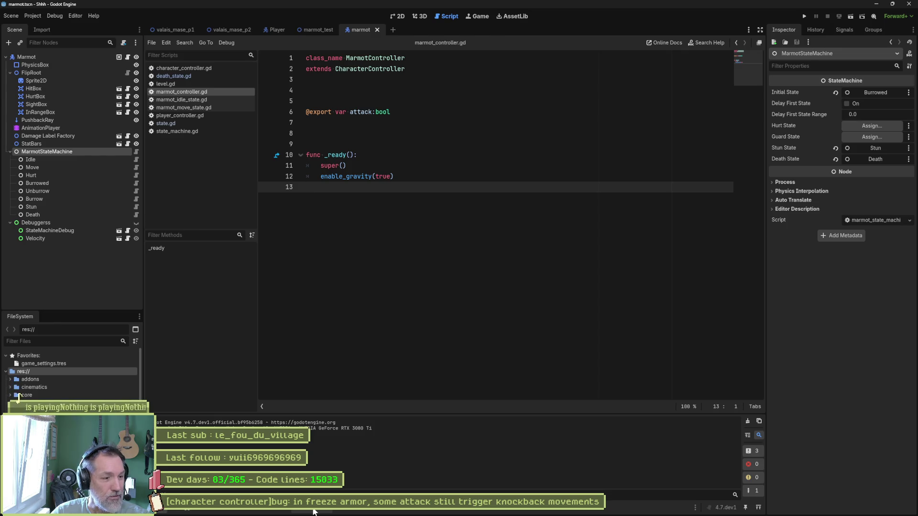
Open marmot_move_state.gd from the velocity_x search results.
left_click(314, 511)
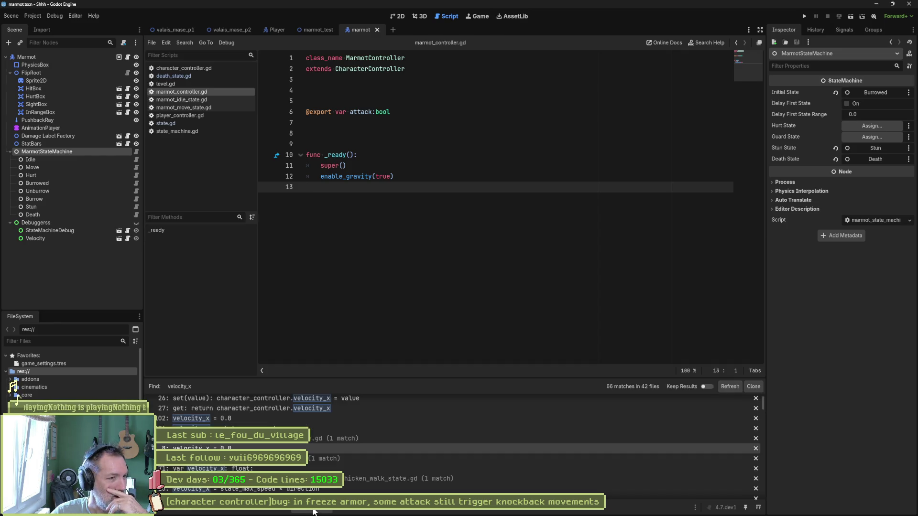
scroll(360, 460, "down", 2)
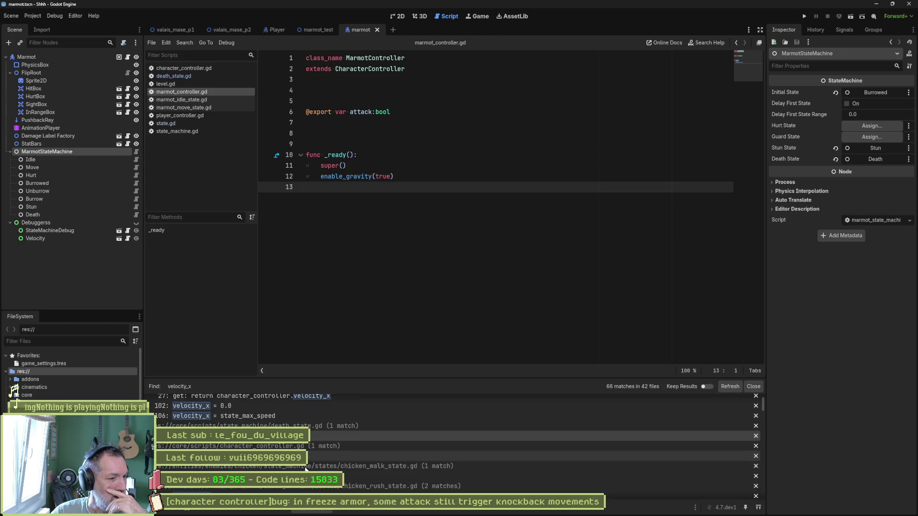
scroll(359, 474, "down", 2)
scroll(359, 478, "down", 1)
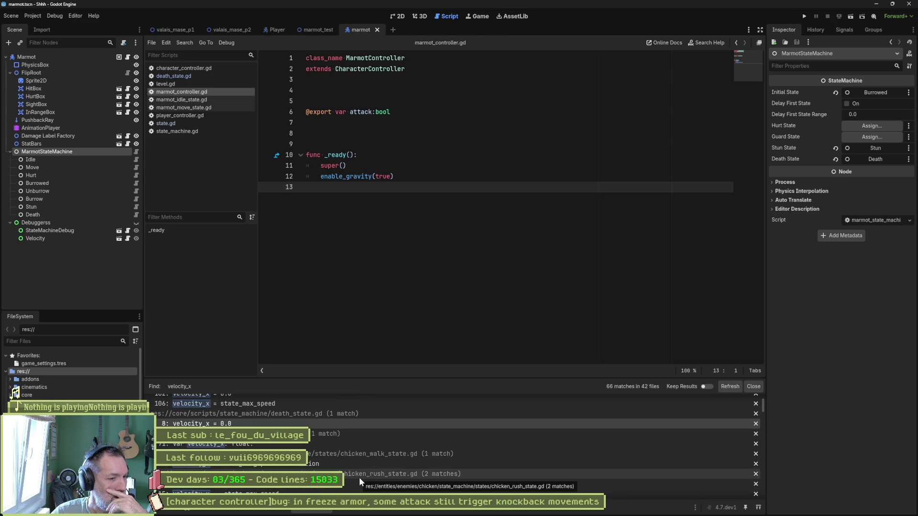
scroll(356, 468, "down", 1)
scroll(356, 466, "down", 1)
scroll(357, 478, "down", 1)
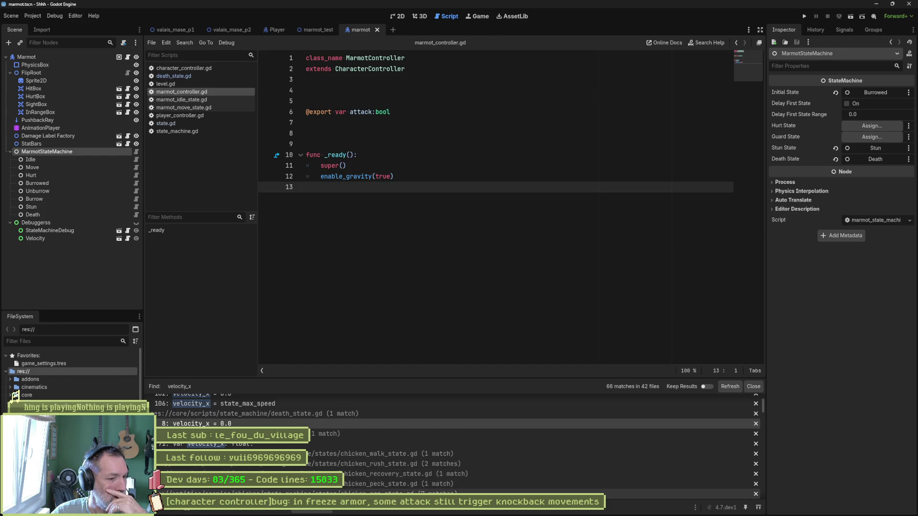
scroll(372, 488, "down", 3)
scroll(380, 477, "down", 2)
scroll(390, 462, "down", 1)
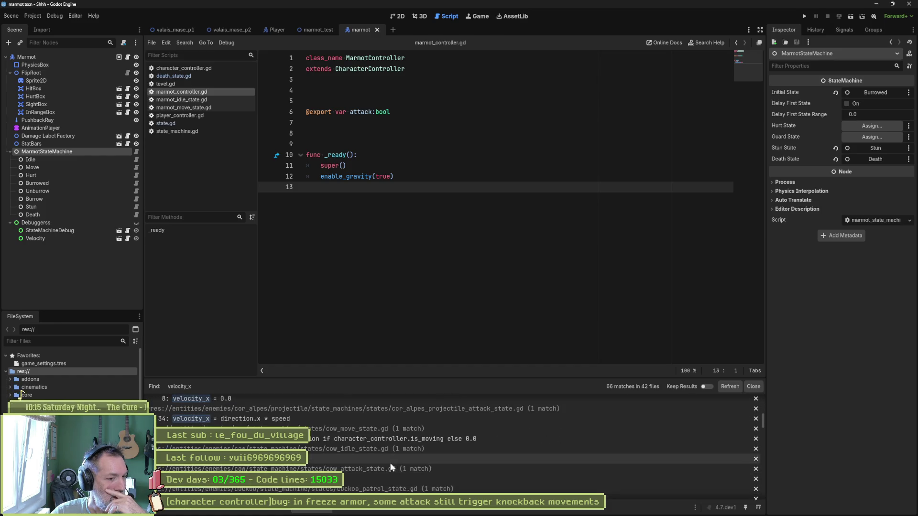
scroll(387, 464, "down", 2)
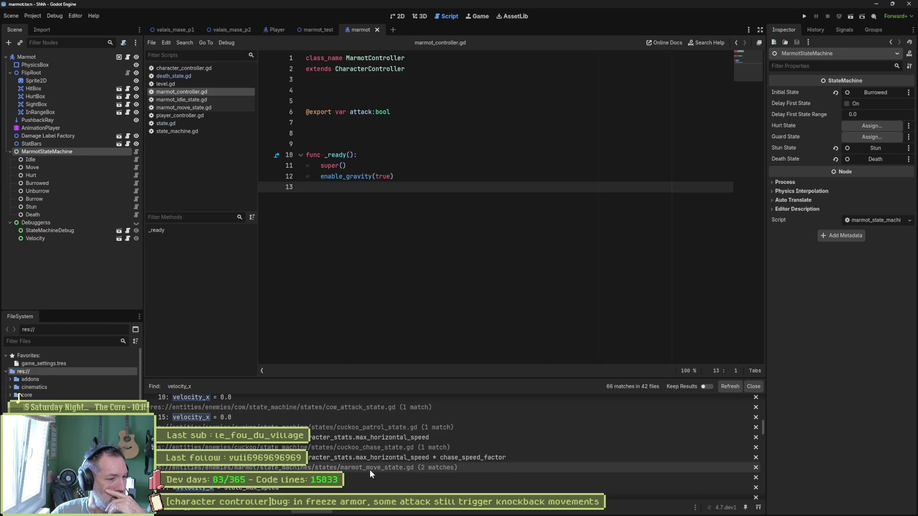
left_click(358, 478)
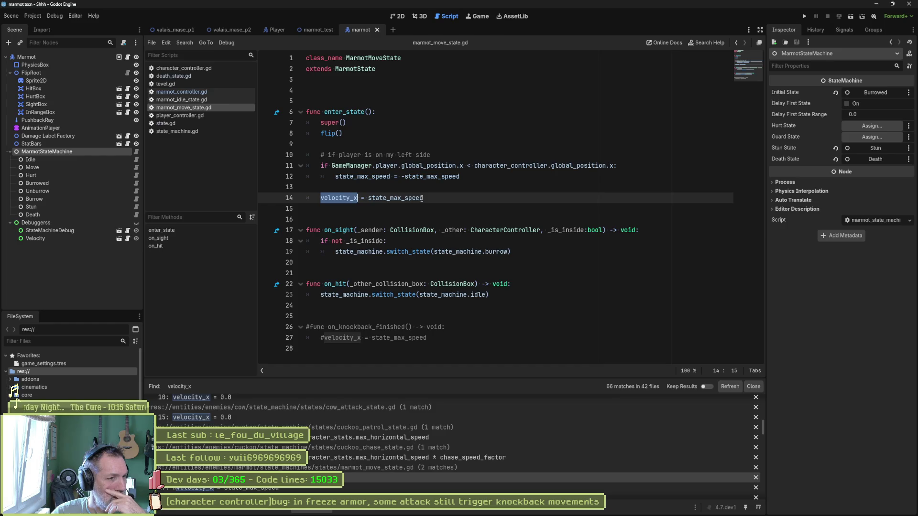
Comment out the velocity_x assignment on line 14 and test the marmot with the player walking toward it.
left_click(321, 198)
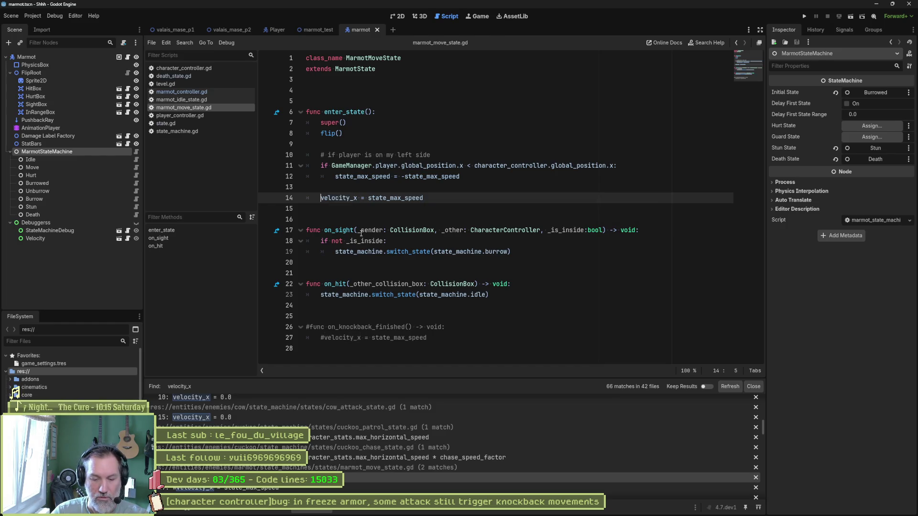
type("#")
key("F5")
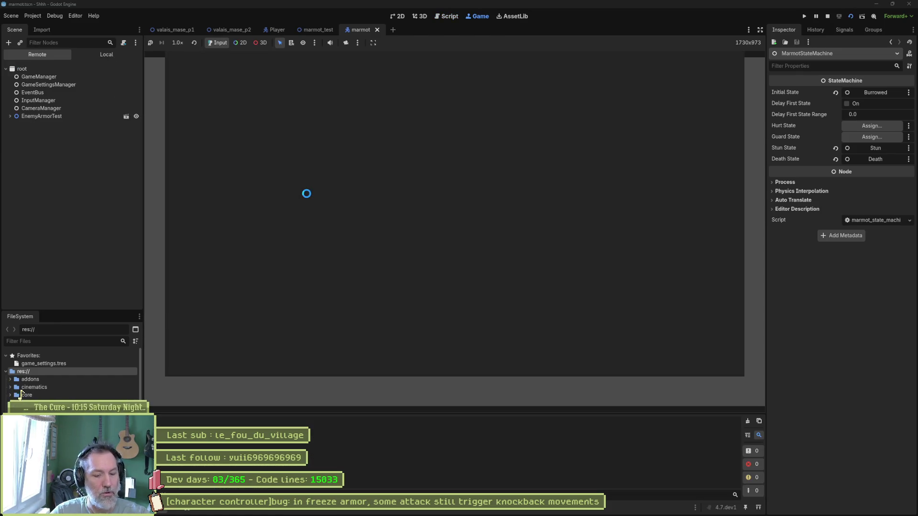
key("F8")
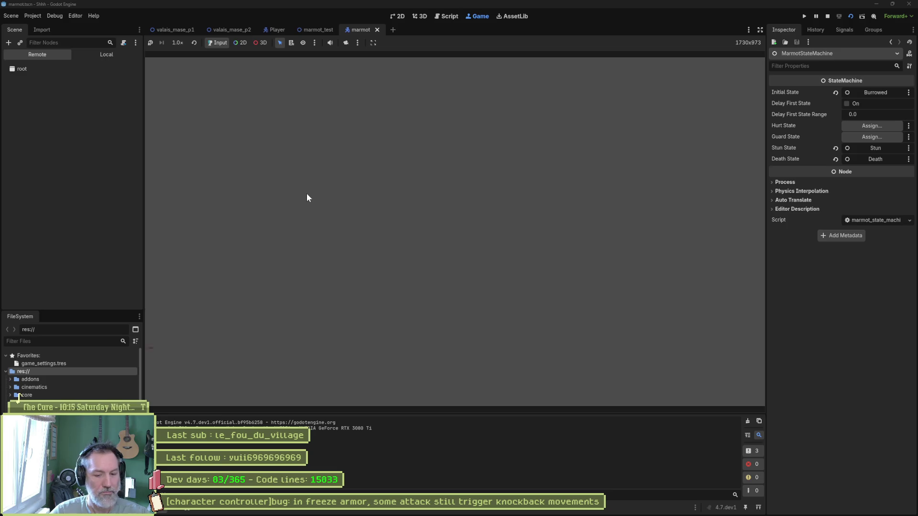
key("F5")
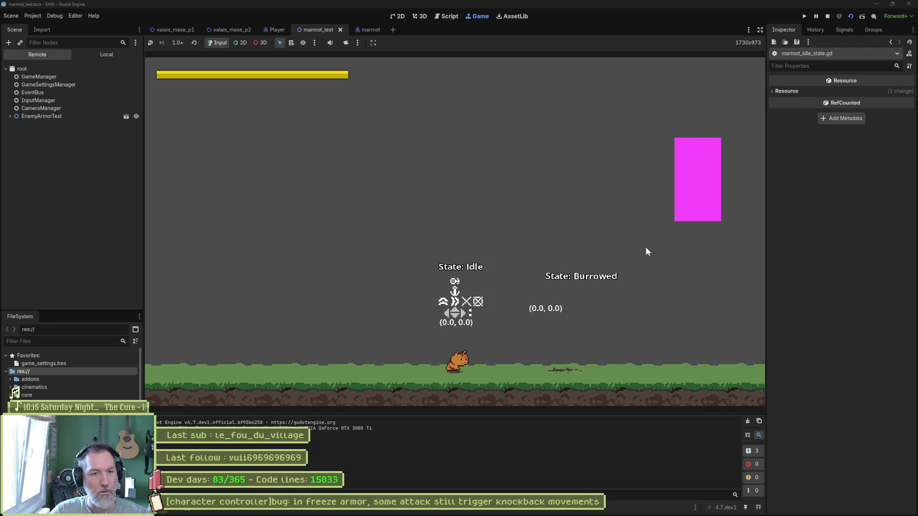
key("Left")
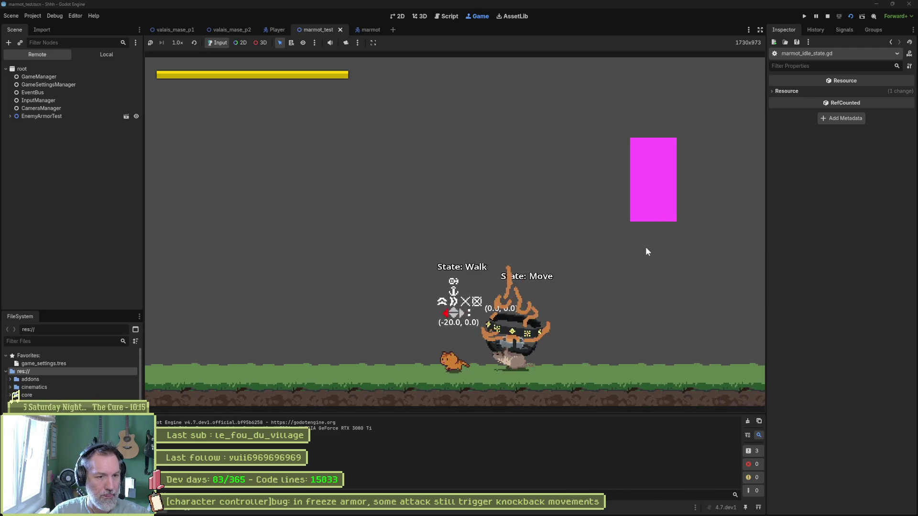
key("Left")
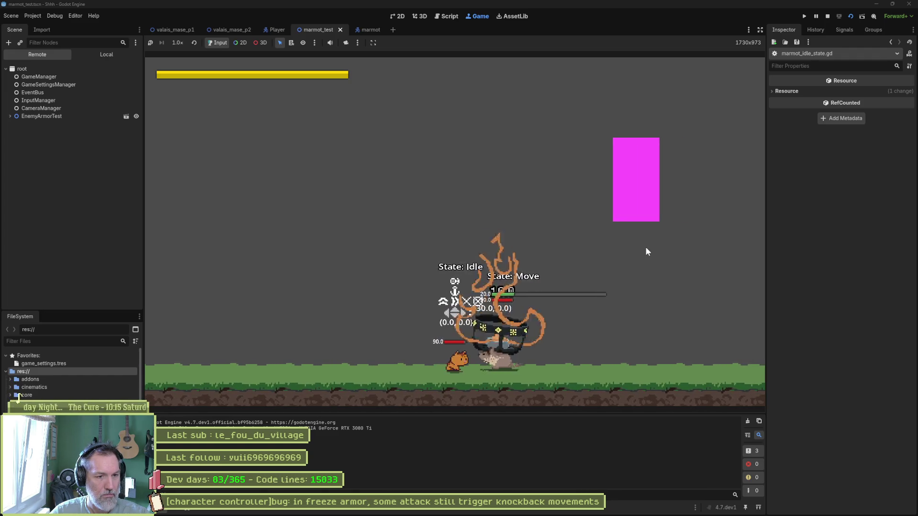
key("F8")
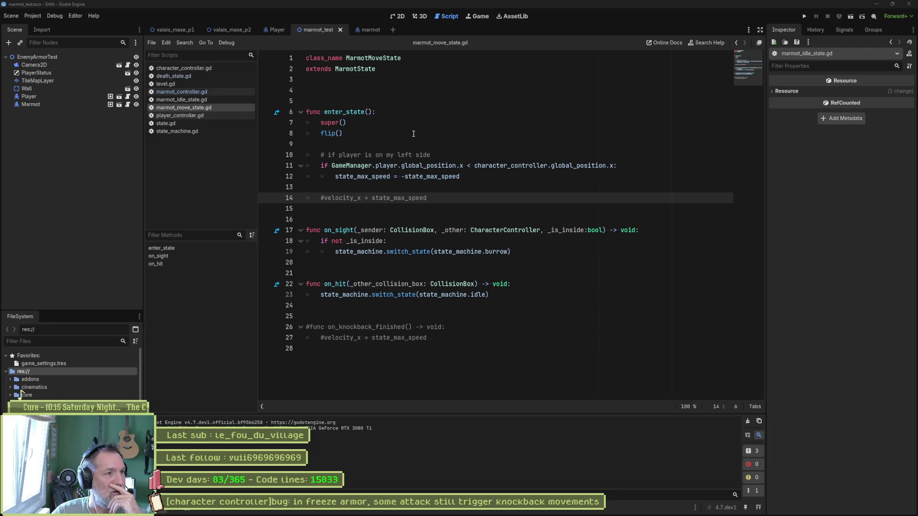
Set the Move state's State Max Speed to 0.0 and test the marmot_test scene.
left_click(30, 104)
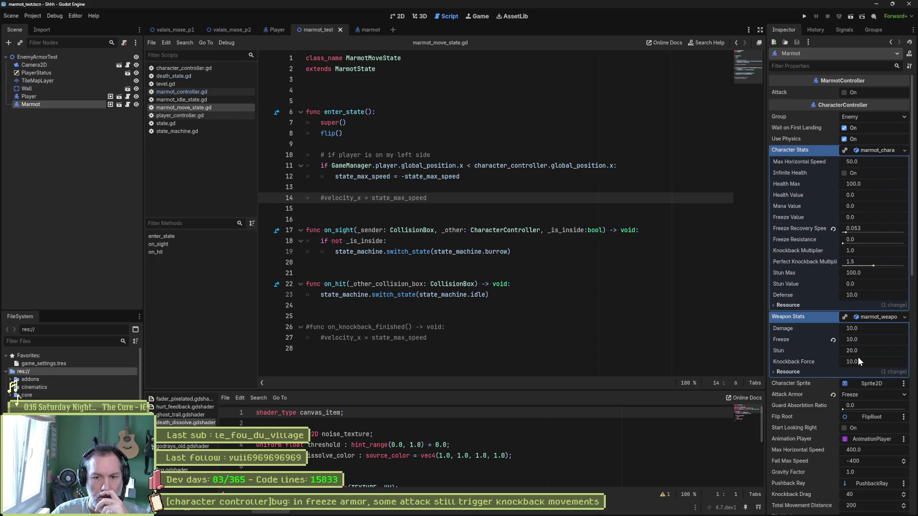
left_click(371, 29)
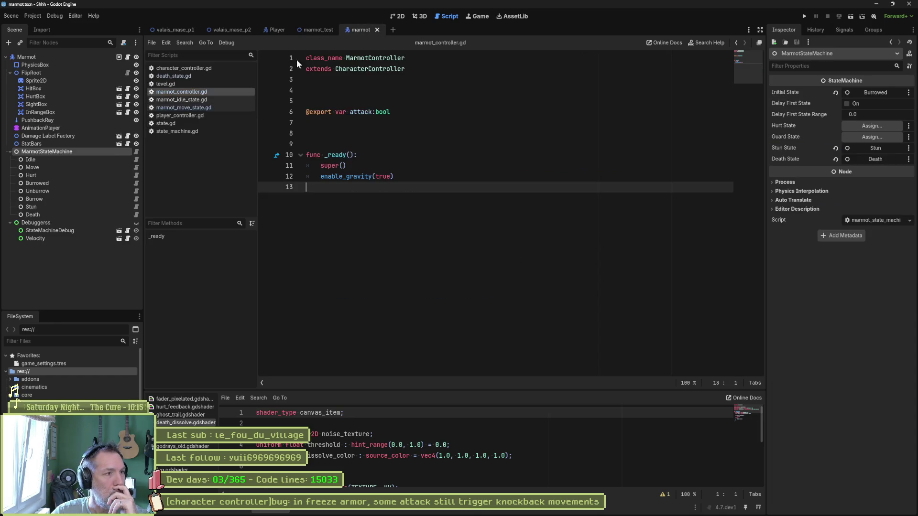
left_click(32, 167)
left_click(868, 115)
type("0")
key("Return")
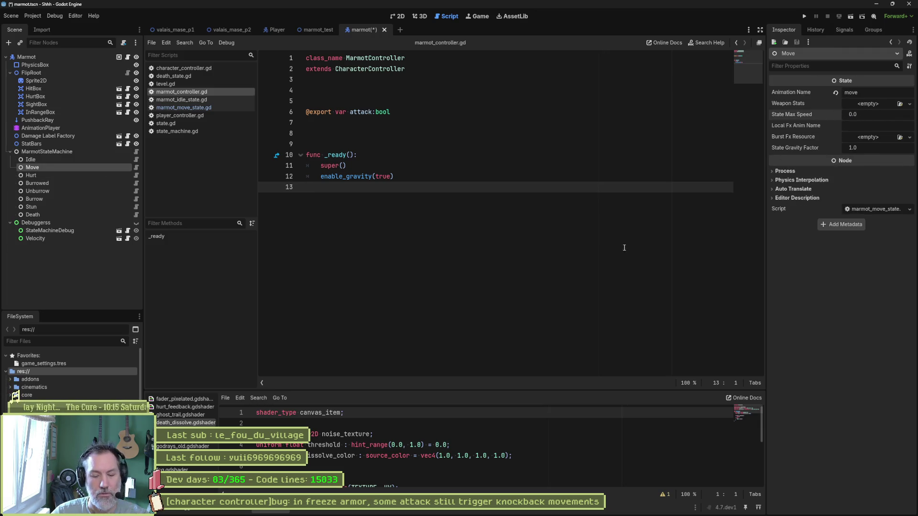
left_click(318, 30)
key("F5")
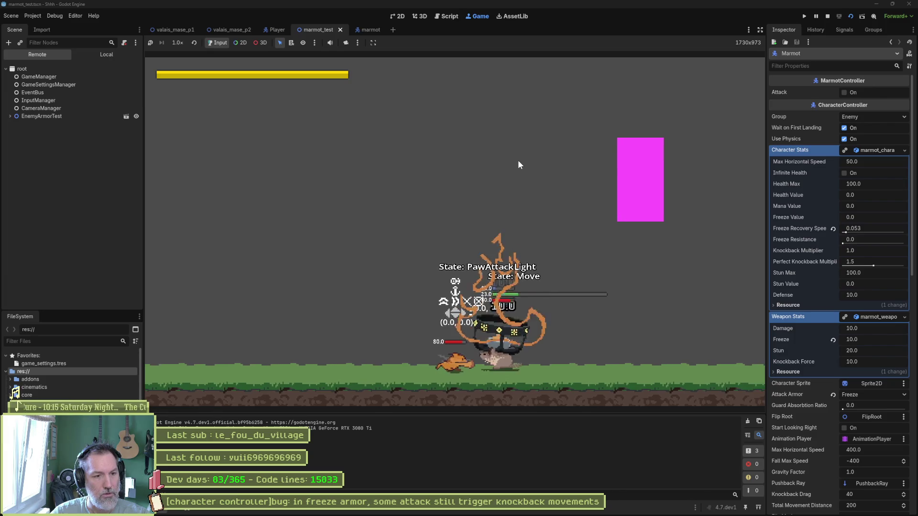
key("F8")
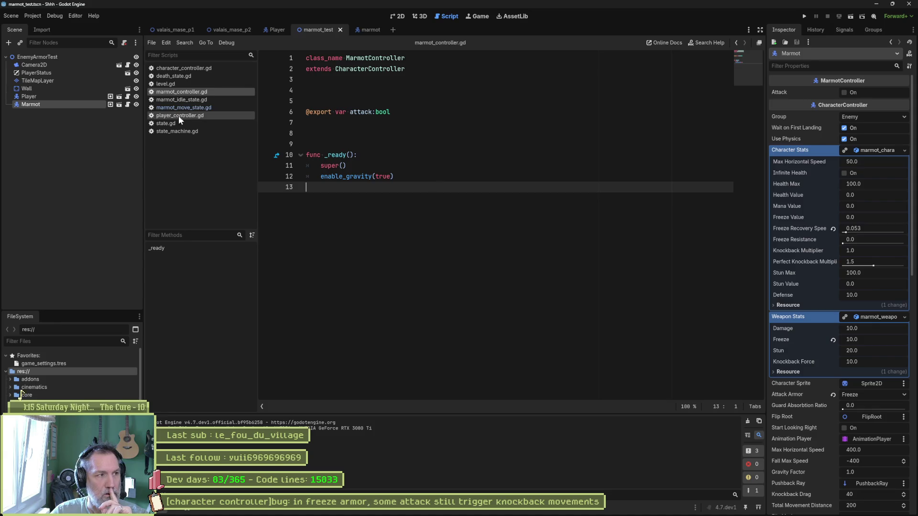
Restore the Move state's State Max Speed to 30.0 and open marmot_idle_state.gd.
left_click(367, 29)
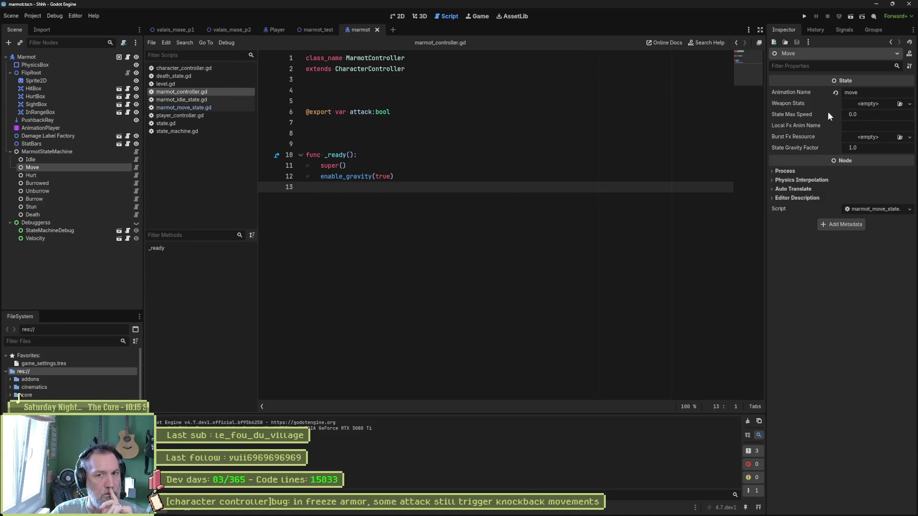
left_click(870, 114)
type("30")
key("Return")
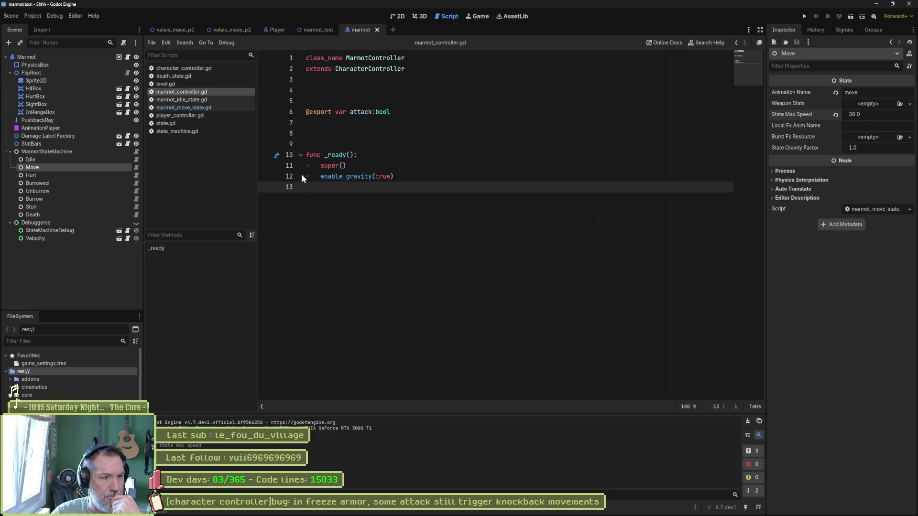
left_click(227, 101)
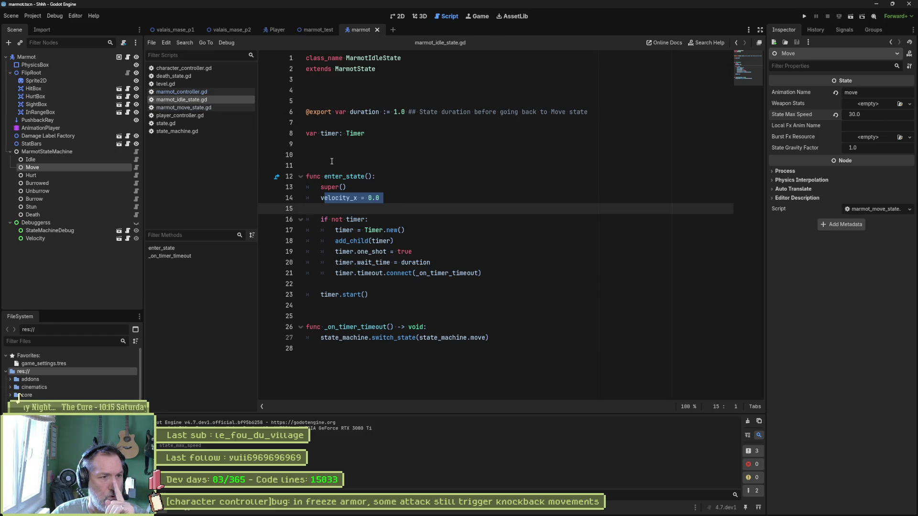
Review the enter_state lines, then run the game from the marmot_test scene.
left_click(384, 198)
left_click_drag(384, 198, 392, 180)
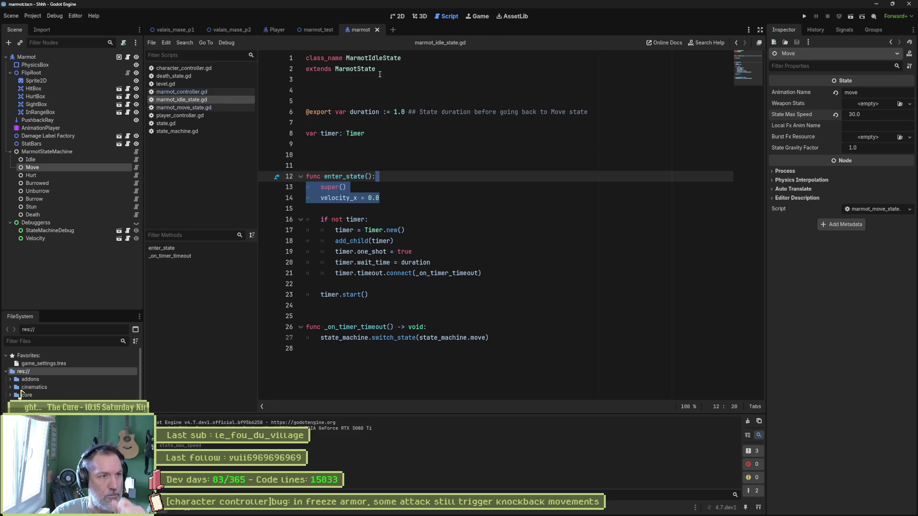
left_click(318, 30)
key("F5")
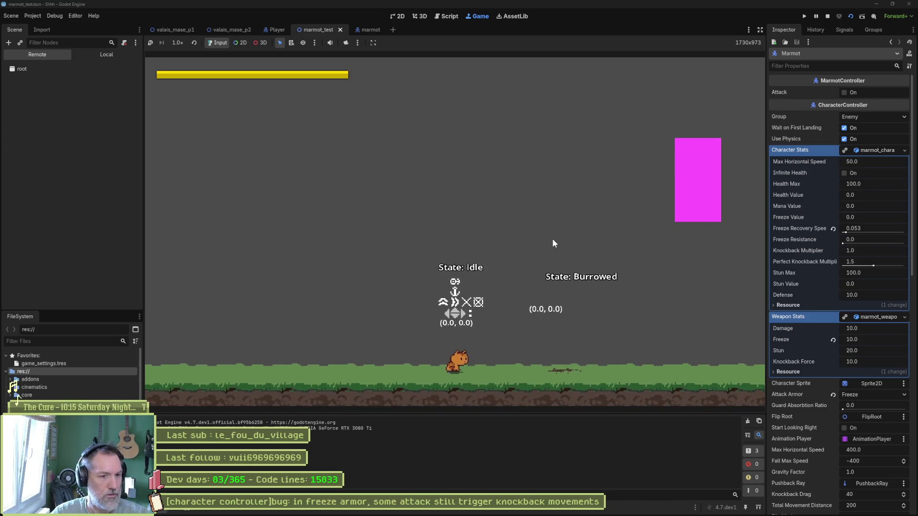
Walk the player to the marmot, relaunch, and attack it with X.
key("Right")
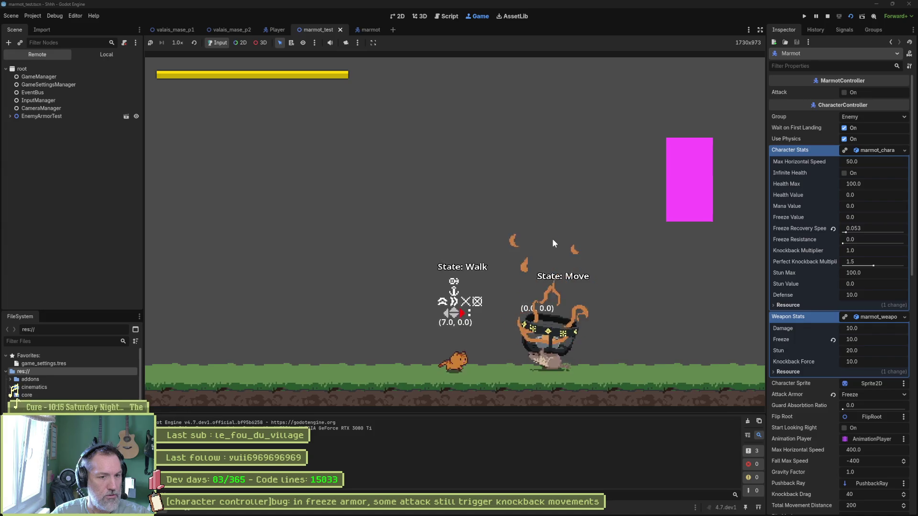
key("Right")
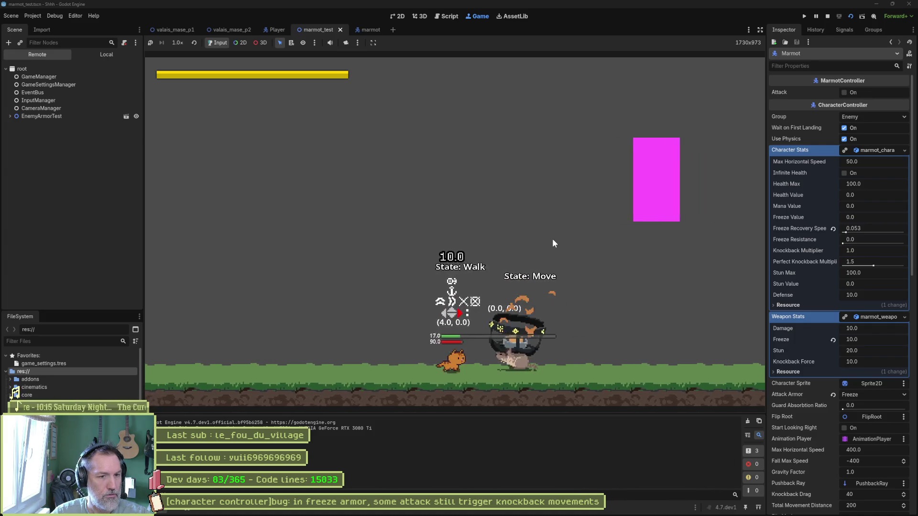
key("F8")
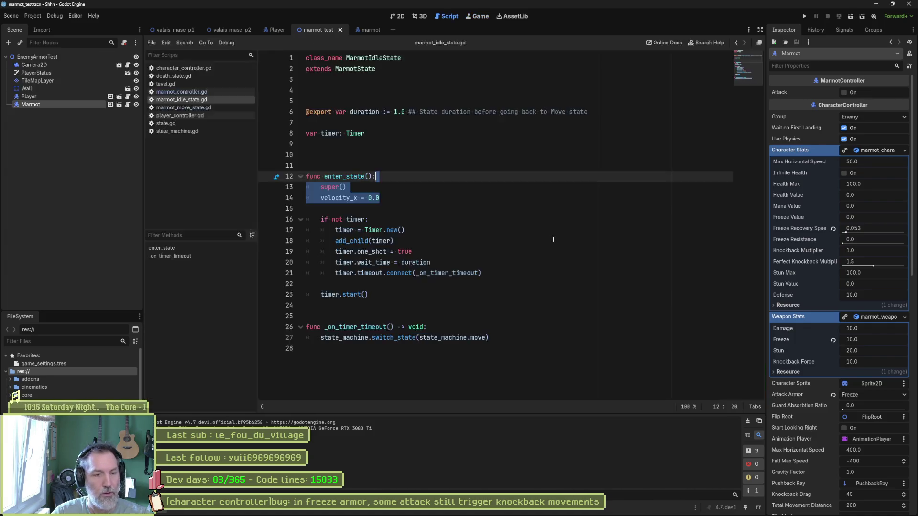
key("F5")
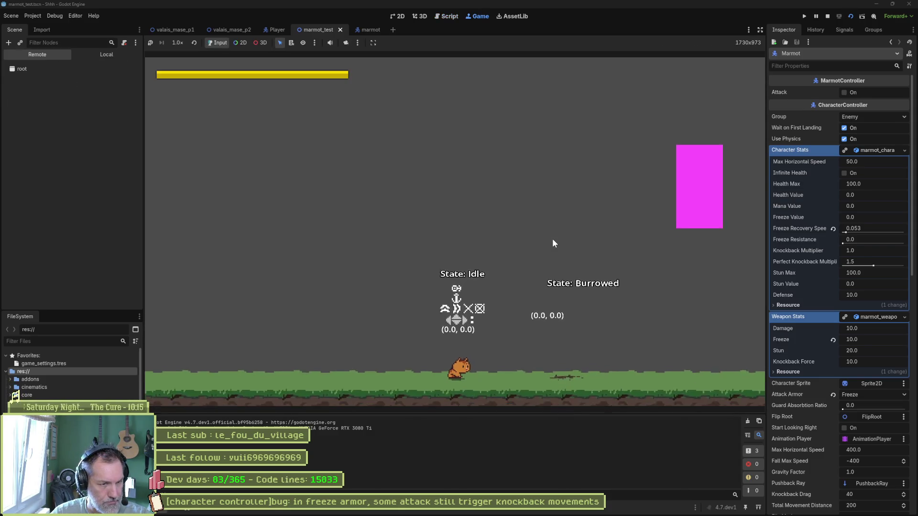
key("Right")
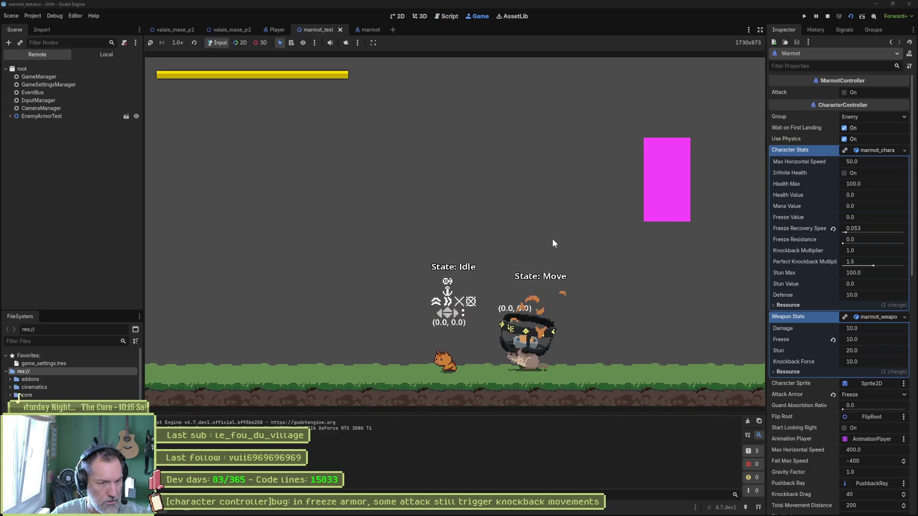
key("Right")
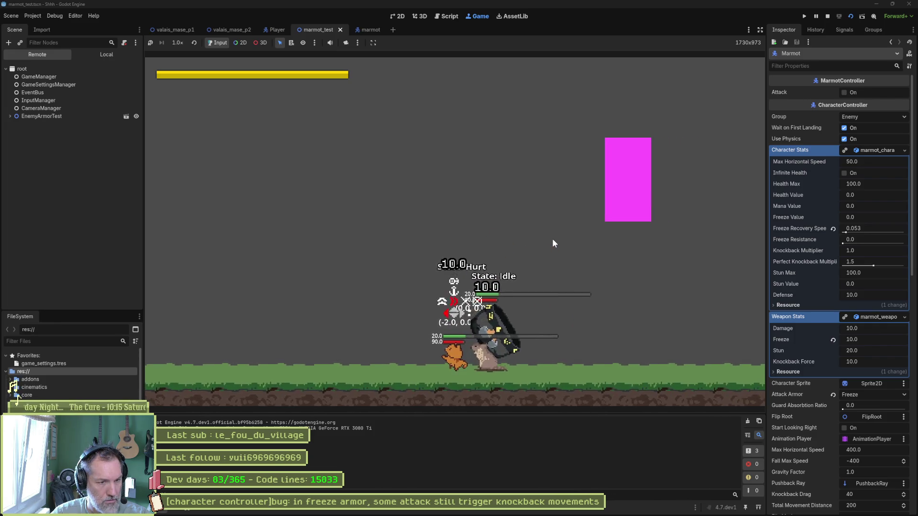
key("x")
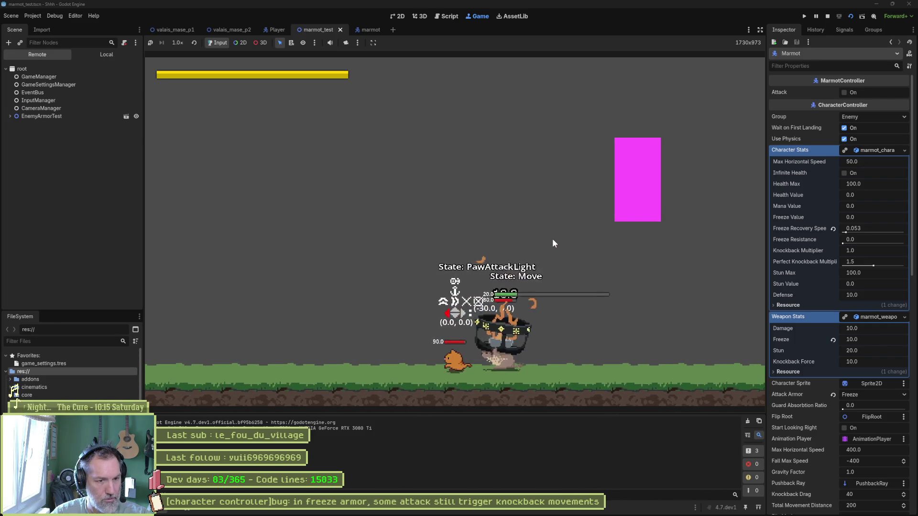
Restart the test once more, walk left, then stop the game.
key("F8")
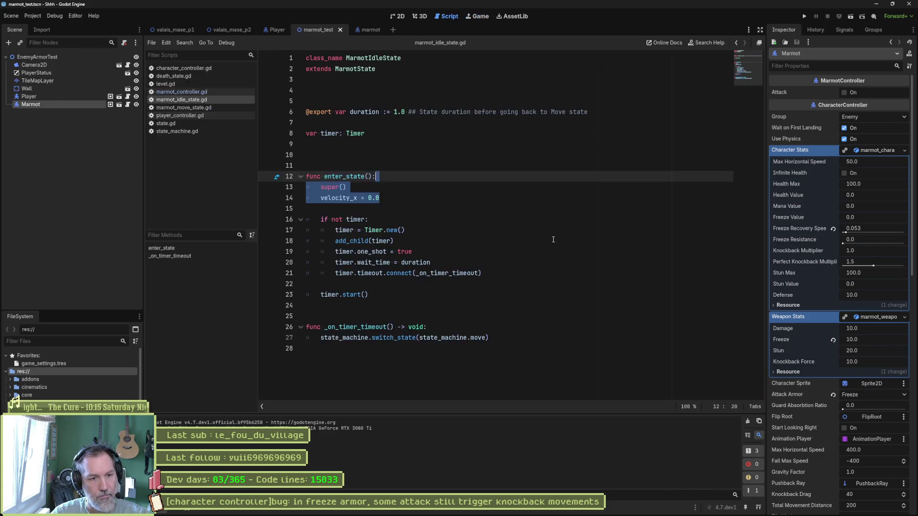
key("F5")
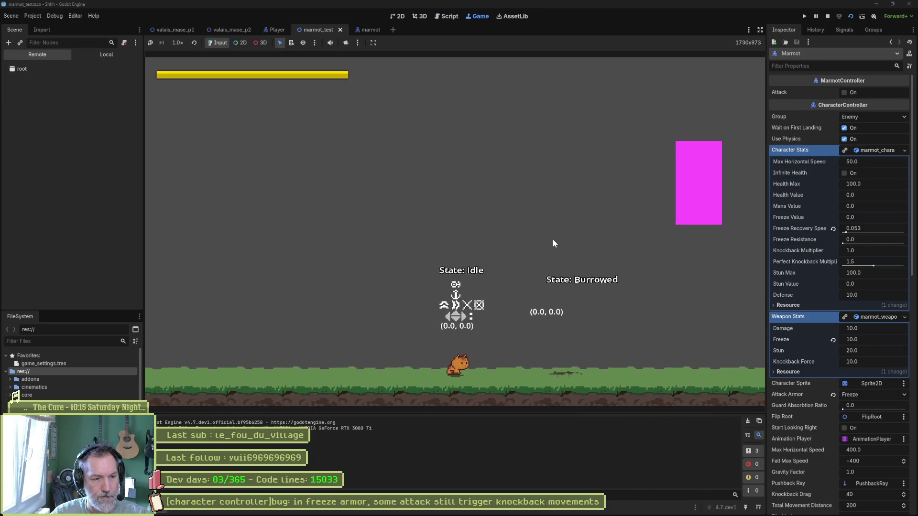
key("Left")
key("Left")
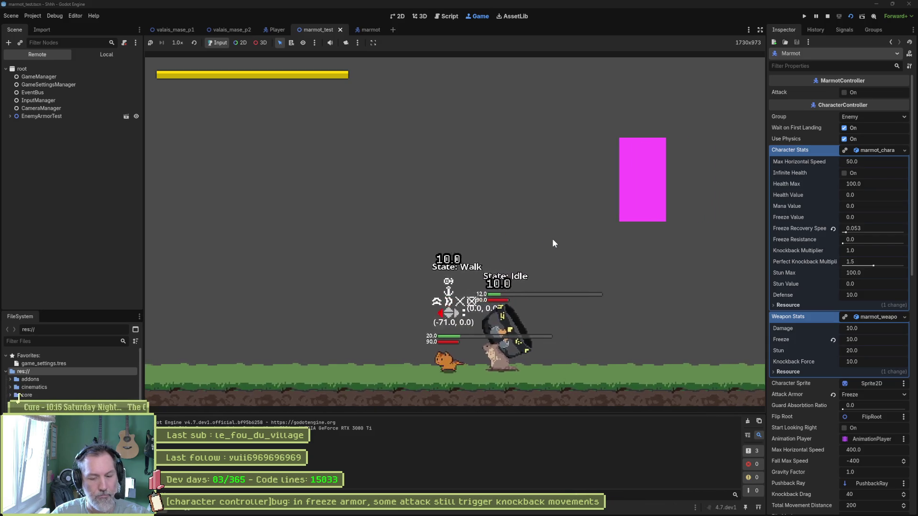
key("F8")
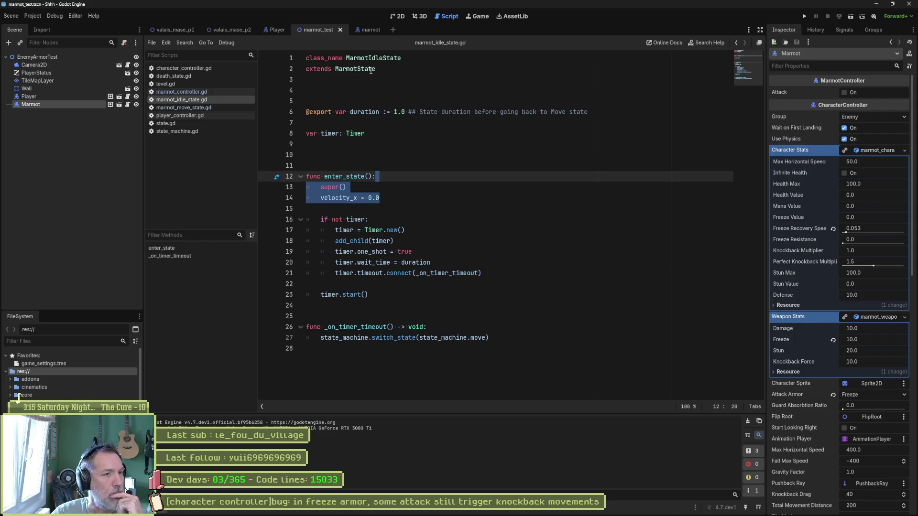
Peek at the MarmotState definition and return to marmot_idle_state.gd's enter_state.
left_click(370, 69)
left_click(366, 70, "ctrl")
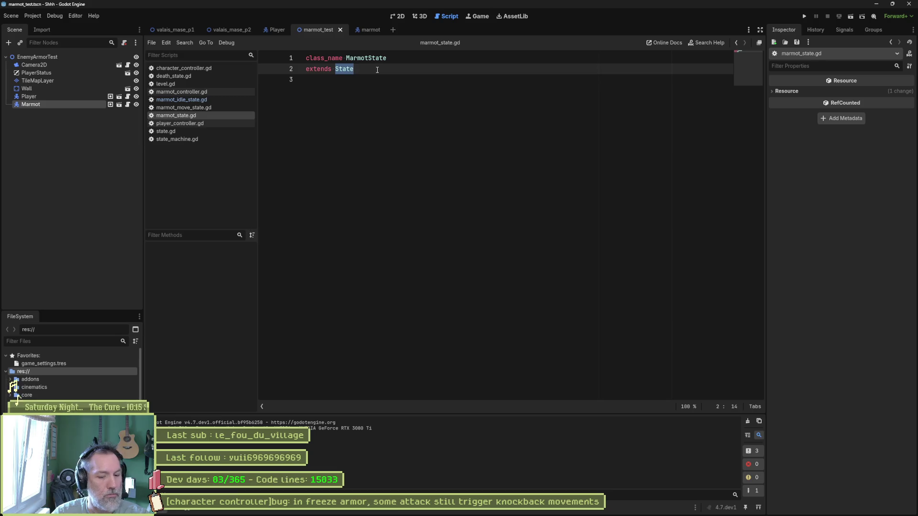
key("alt+Left")
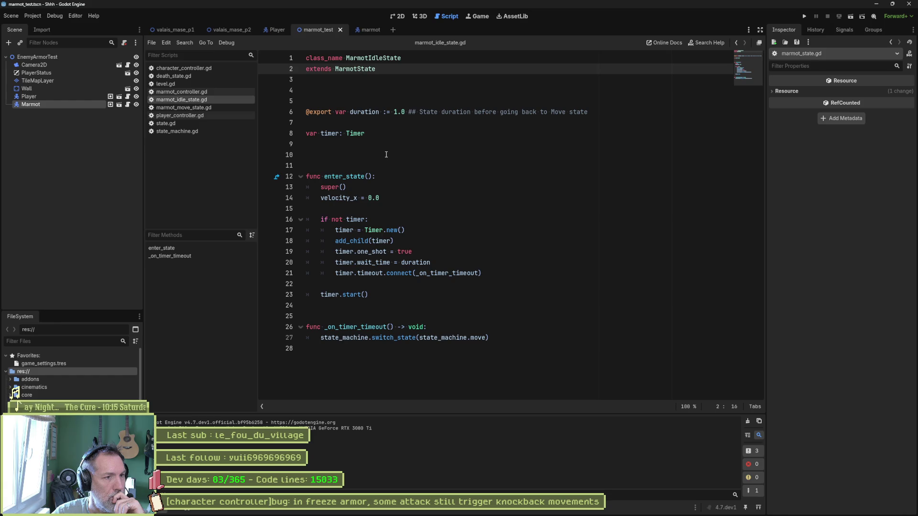
left_click_drag(387, 176, 412, 293)
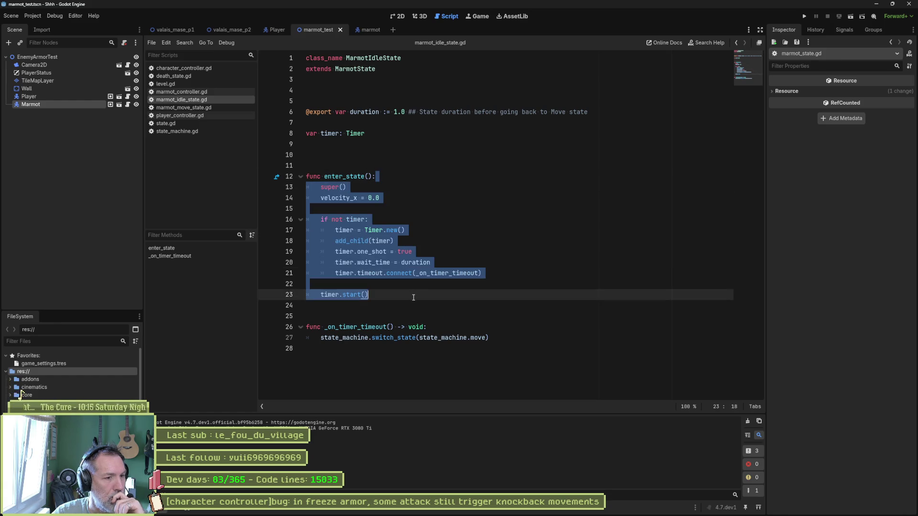
Remove the state_machine. prefix from switch_state on line 27 and save.
double_click(452, 338)
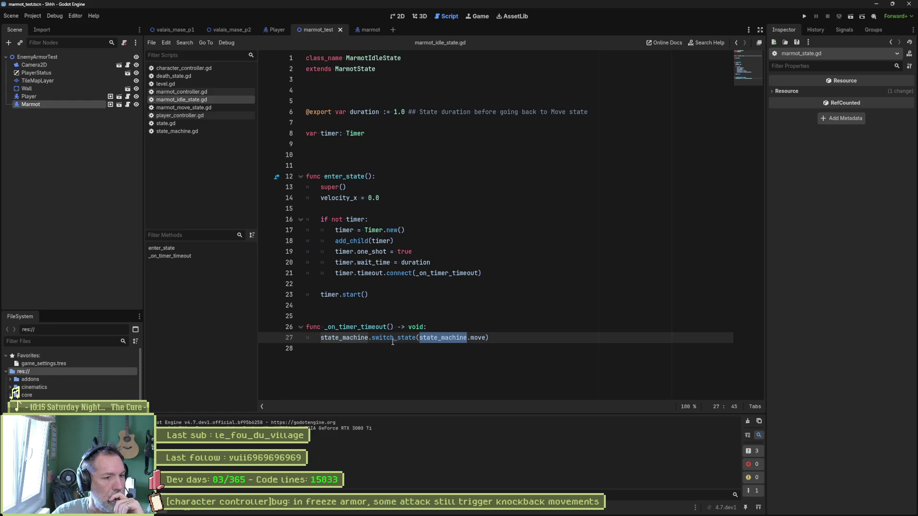
left_click_drag(373, 337, 321, 338)
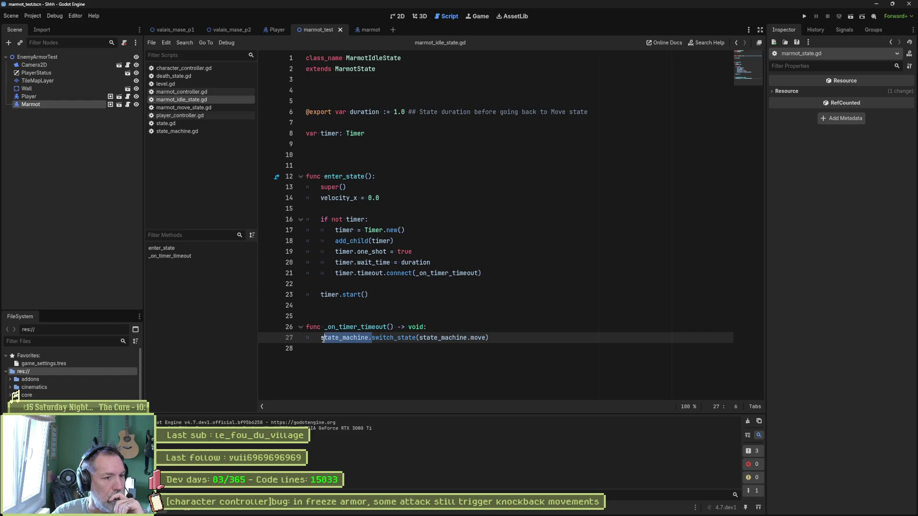
key("Delete")
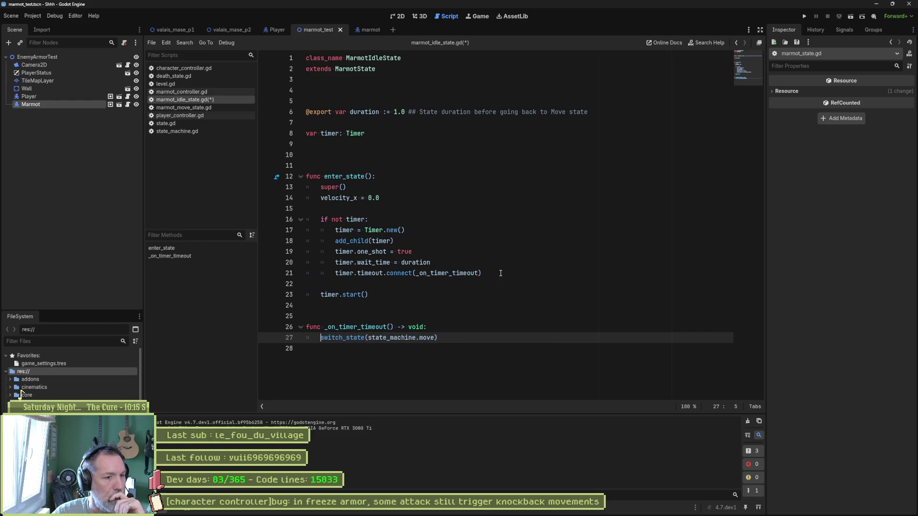
key("ctrl+s")
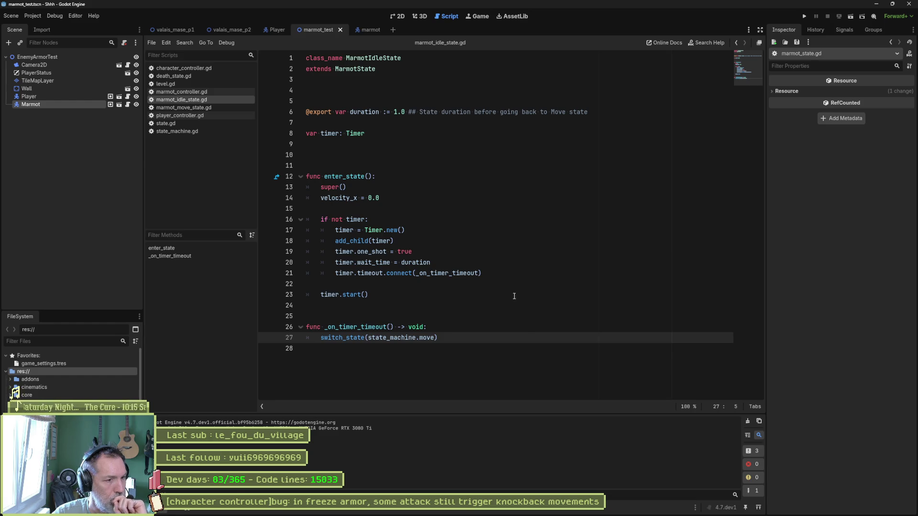
Inspect the velocity_x = 0.0 line, then view marmot_move_state.gd.
left_click(514, 296)
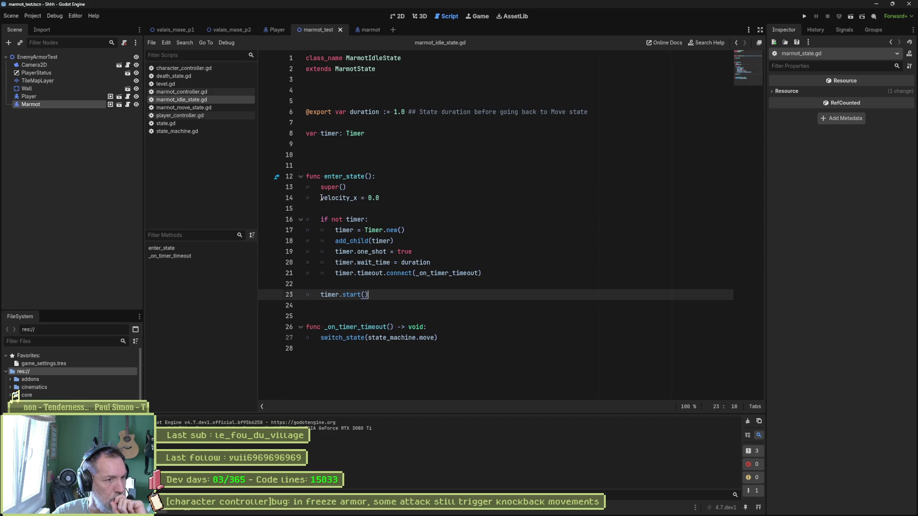
left_click_drag(321, 198, 388, 201)
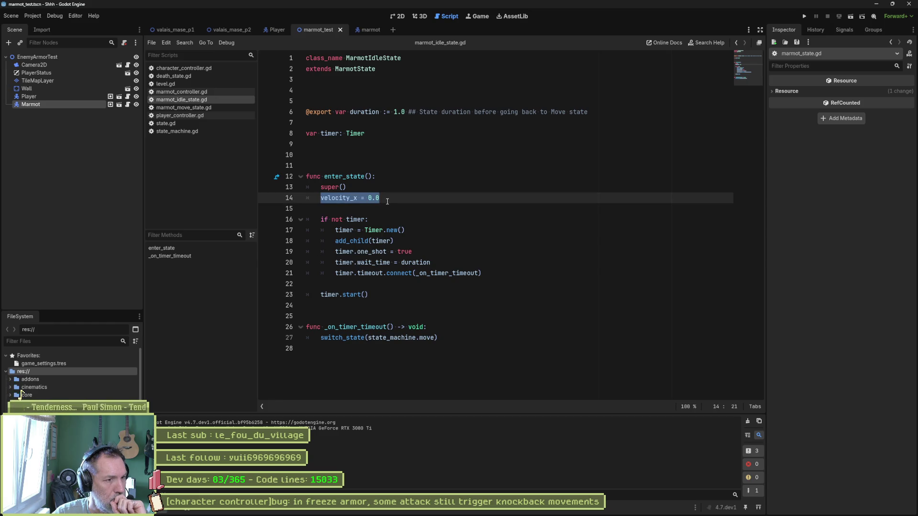
left_click(229, 107)
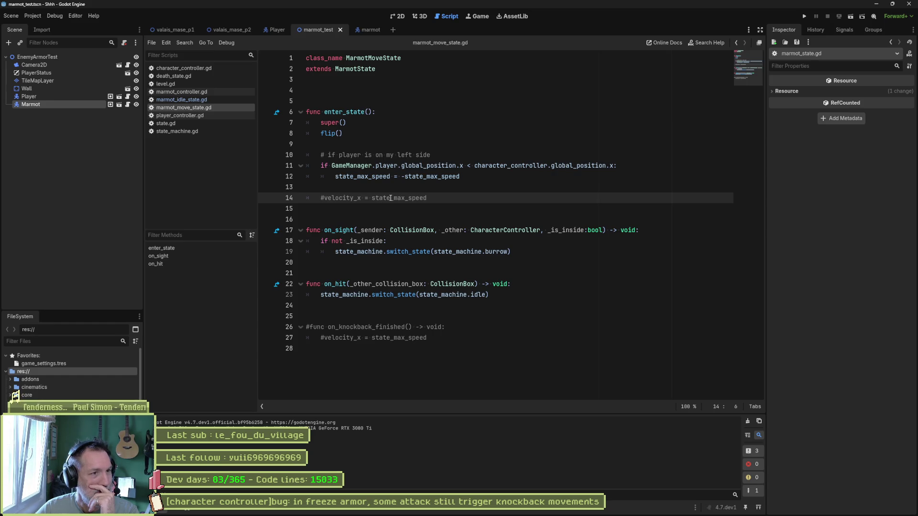
key("F5")
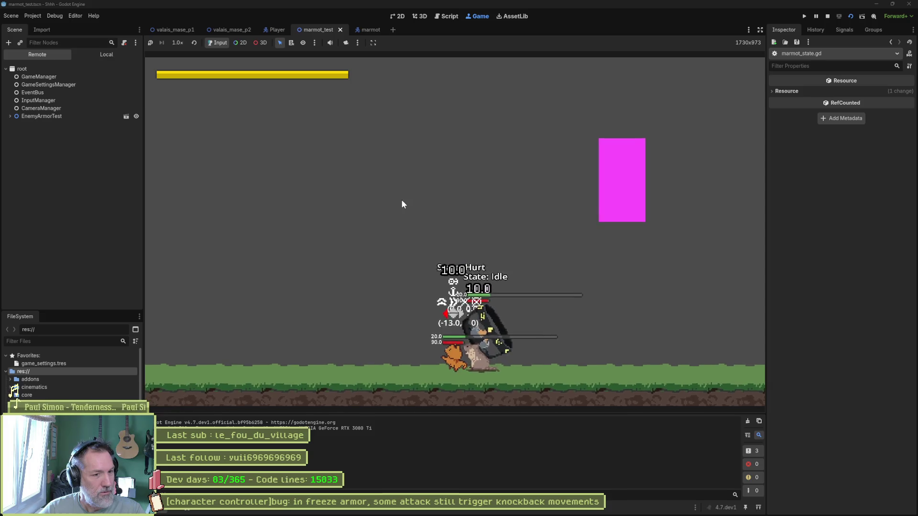
key("F5")
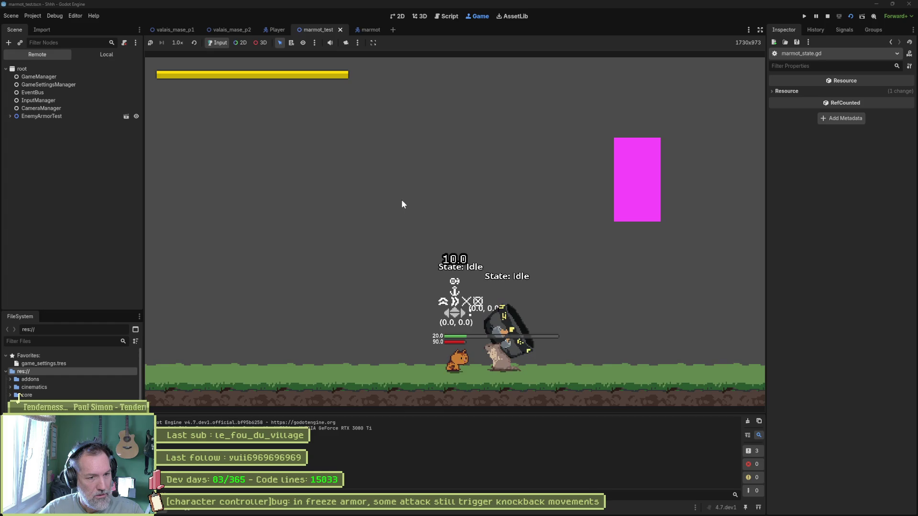
key("Left")
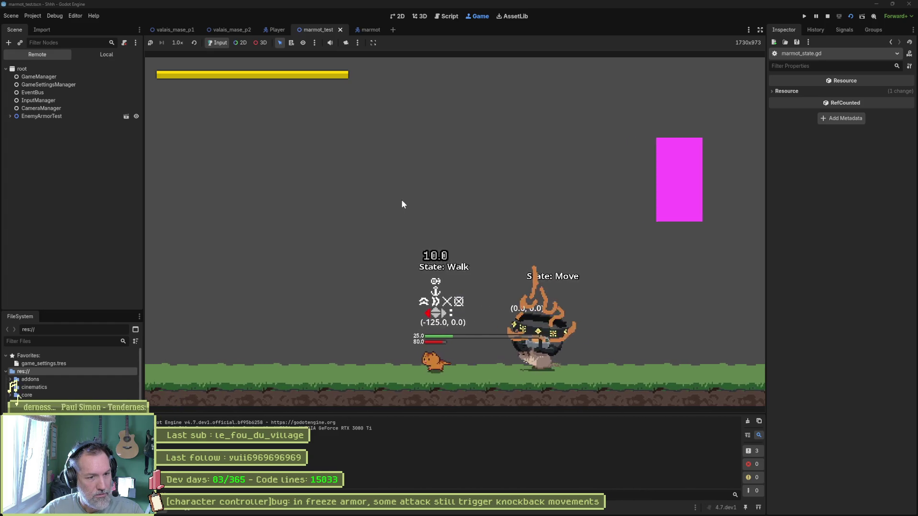
key("Right")
key("Right")
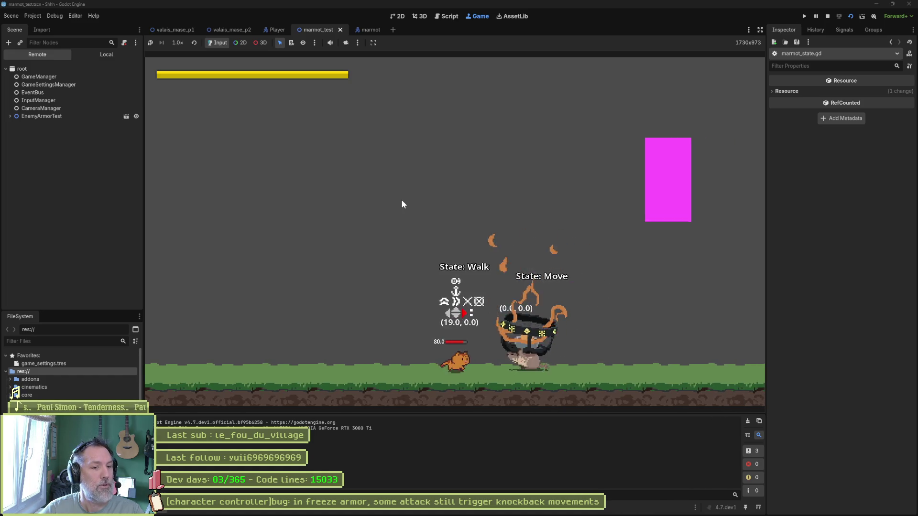
key("x")
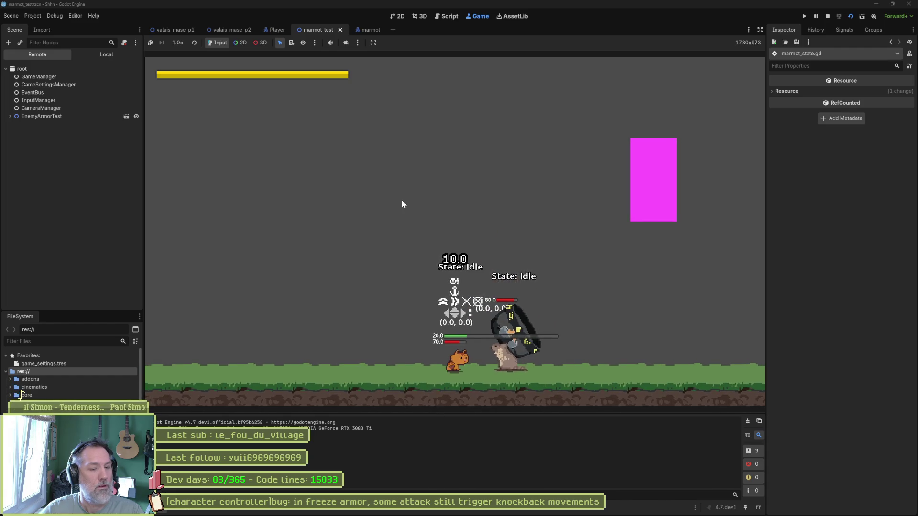
key("F8")
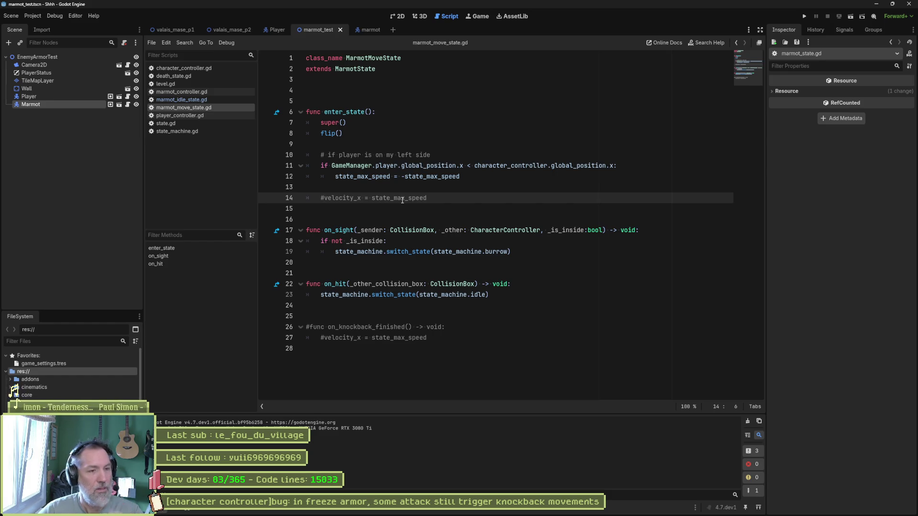
Find state_max_speed across the project and inspect the state.gd line 53 match and its definition.
double_click(362, 176)
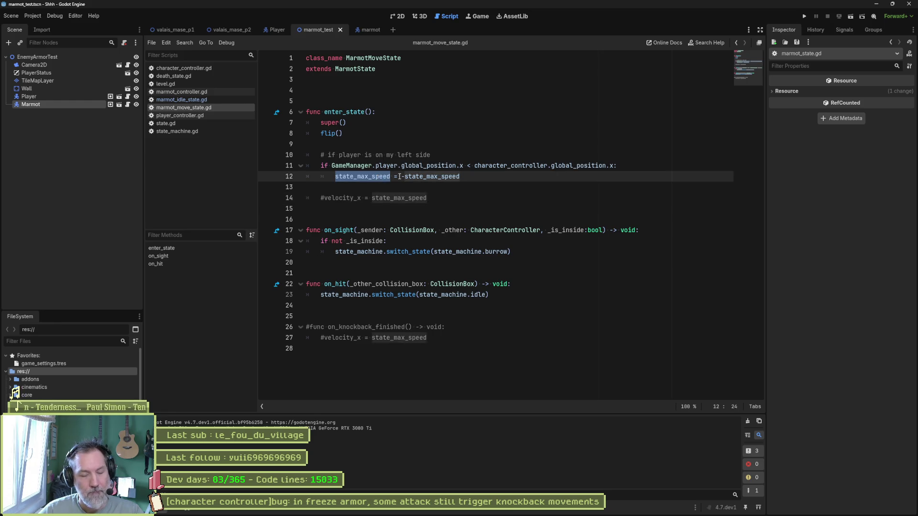
key("ctrl+shift+f")
left_click(461, 298)
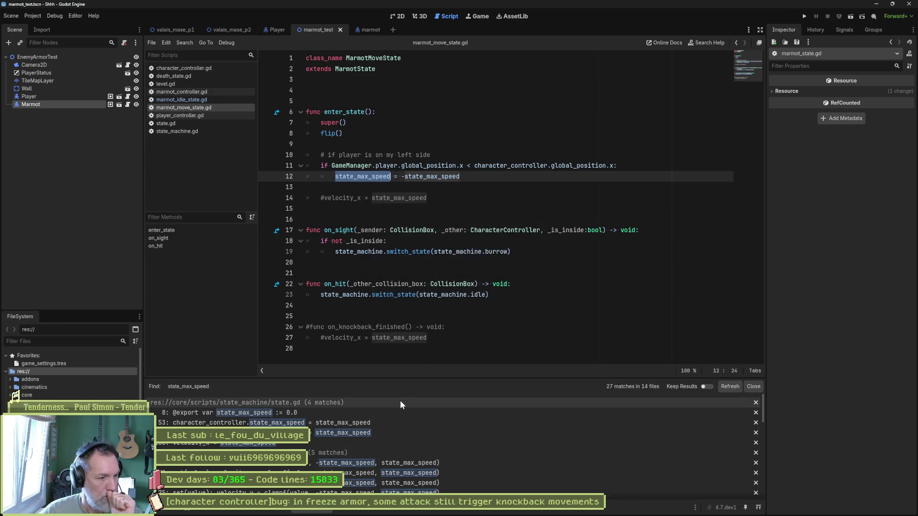
double_click(377, 423)
scroll(450, 256, "up", 3)
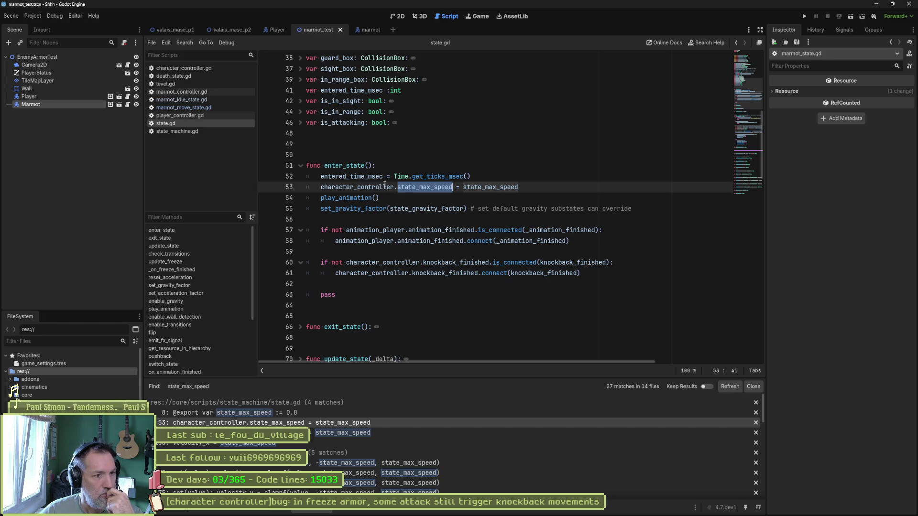
left_click(433, 188)
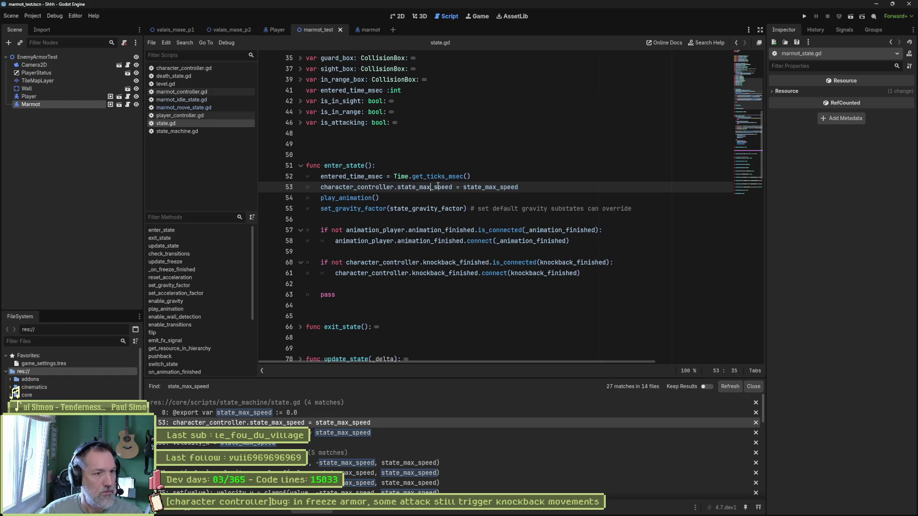
left_click(432, 188, "ctrl")
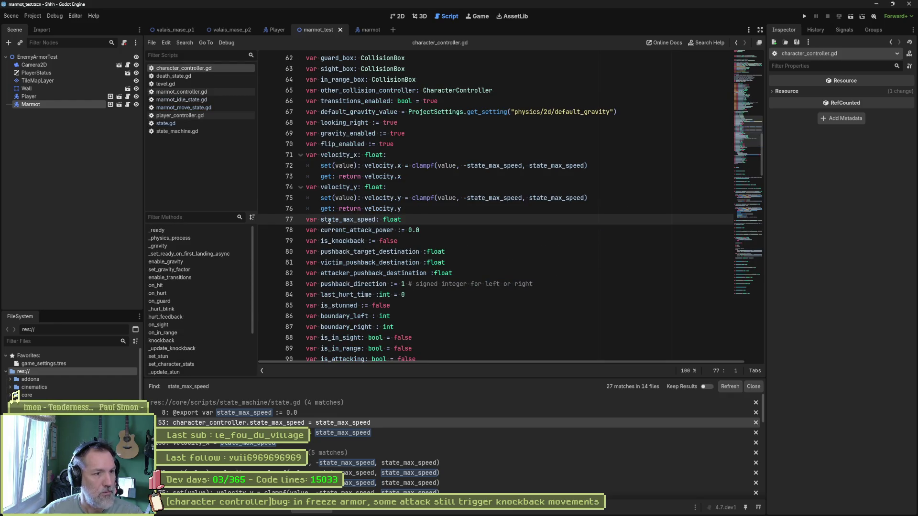
key("alt+Left")
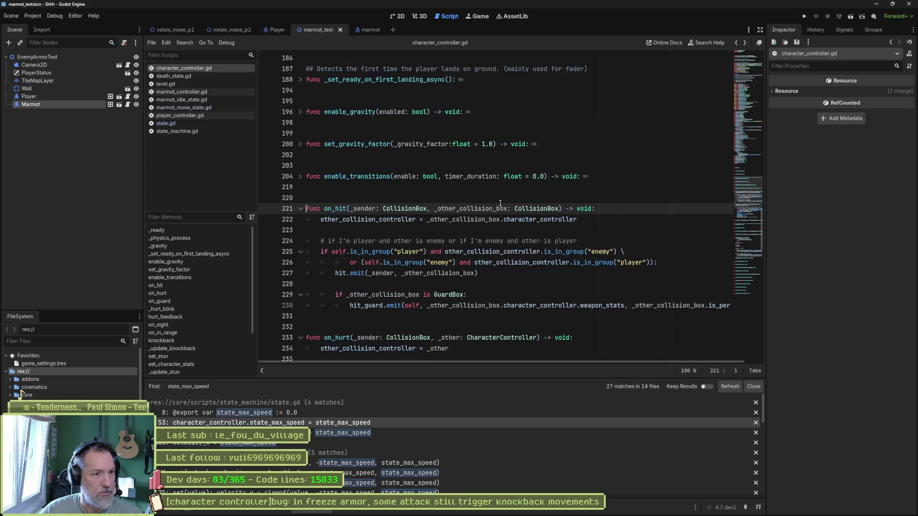
key("alt+Left")
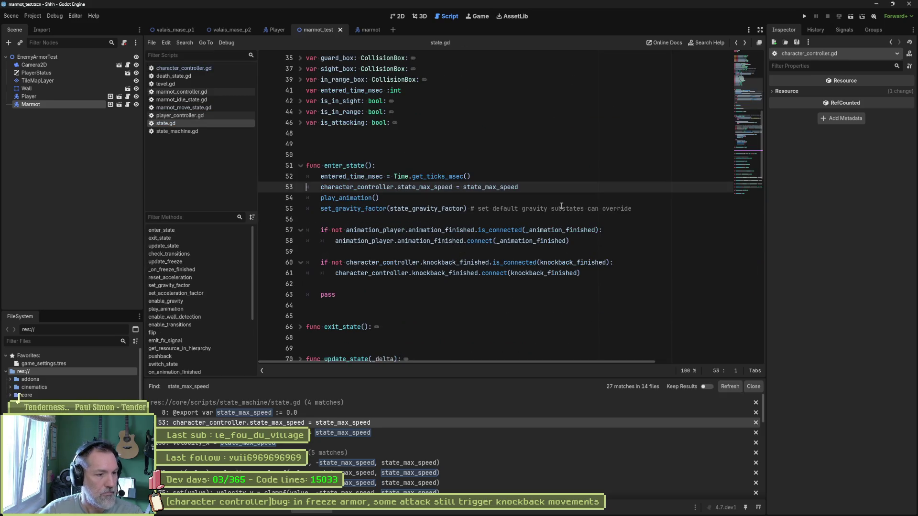
Review state.gd line 106 in update_freeze, the declaration, and the line 72 clamp in character_controller.gd.
left_click(376, 434)
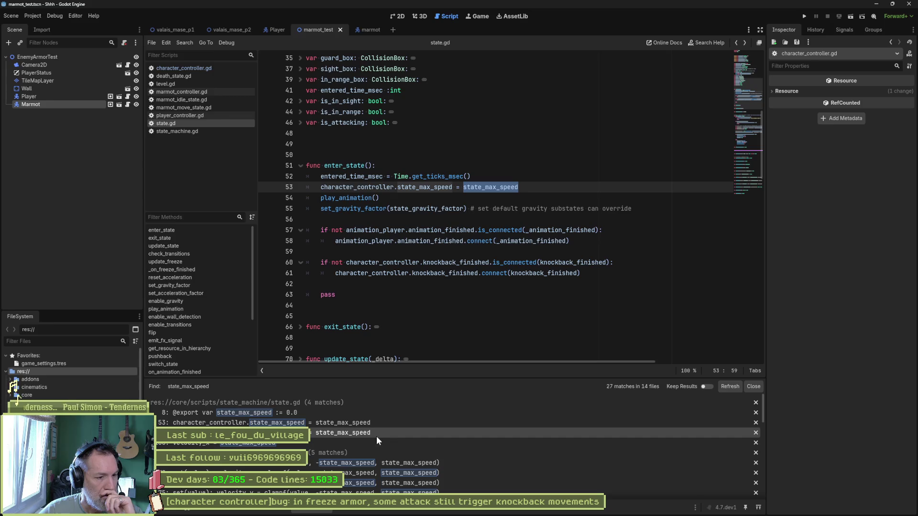
left_click(365, 439)
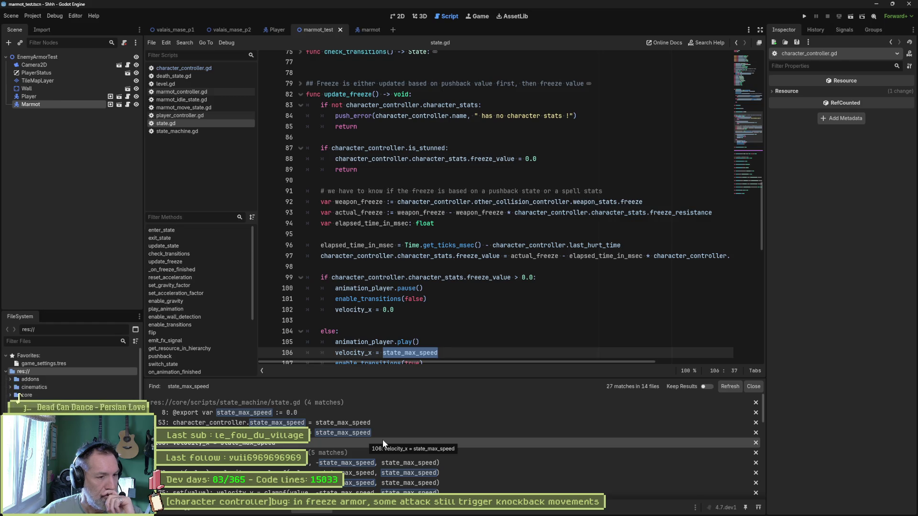
scroll(437, 316, "down", 1)
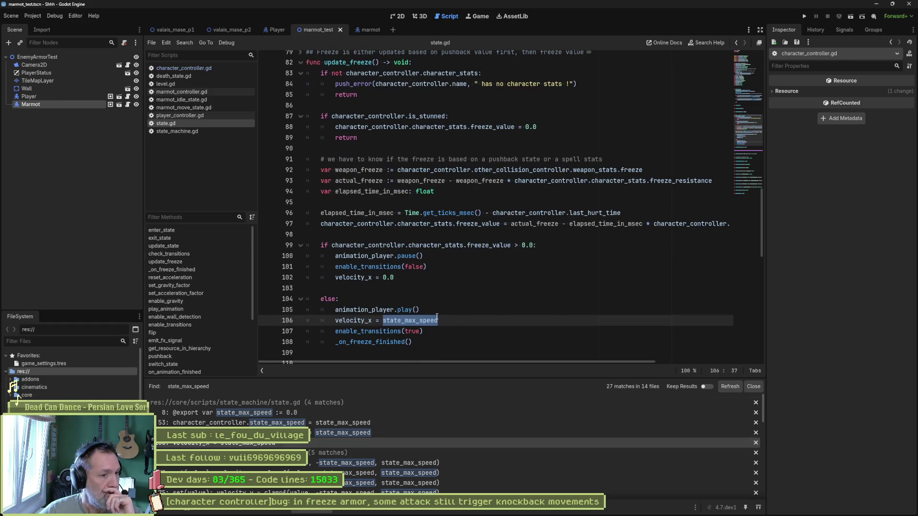
left_click(336, 321)
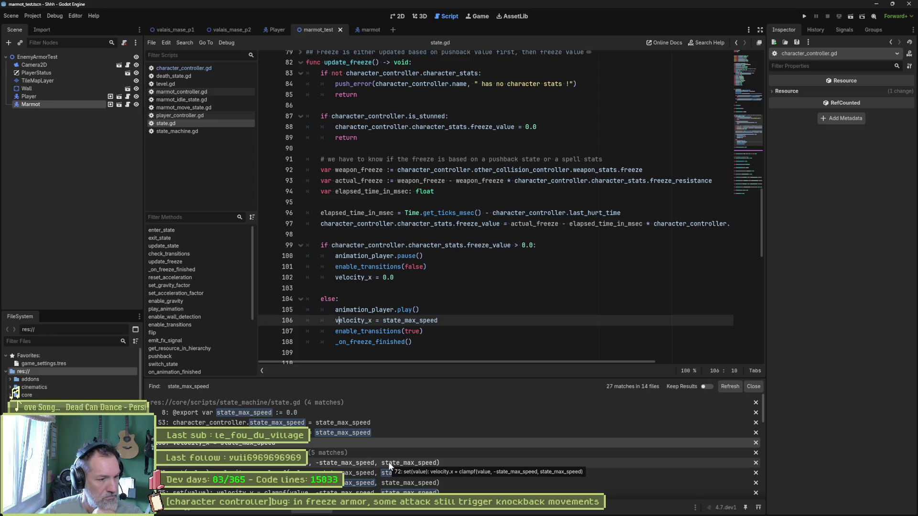
scroll(388, 462, "down", 1)
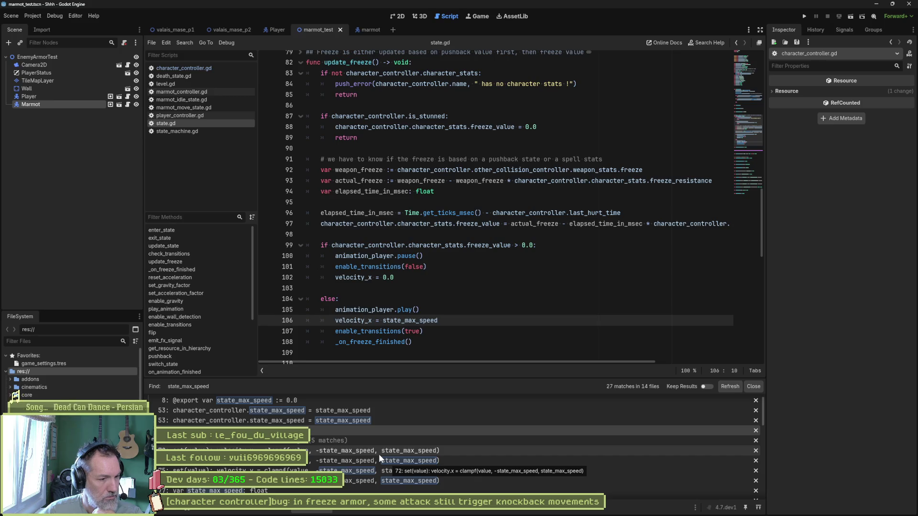
scroll(379, 454, "down", 2)
scroll(395, 457, "down", 1)
scroll(384, 460, "down", 2)
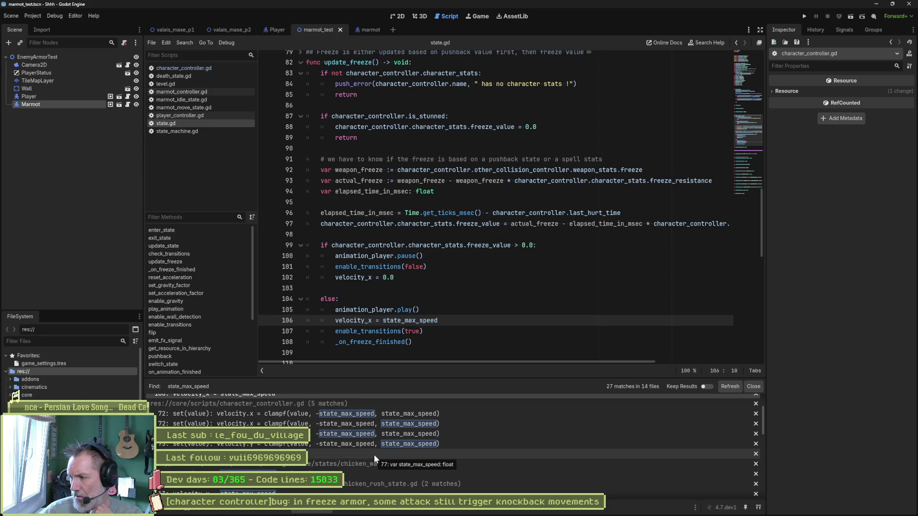
double_click(373, 455)
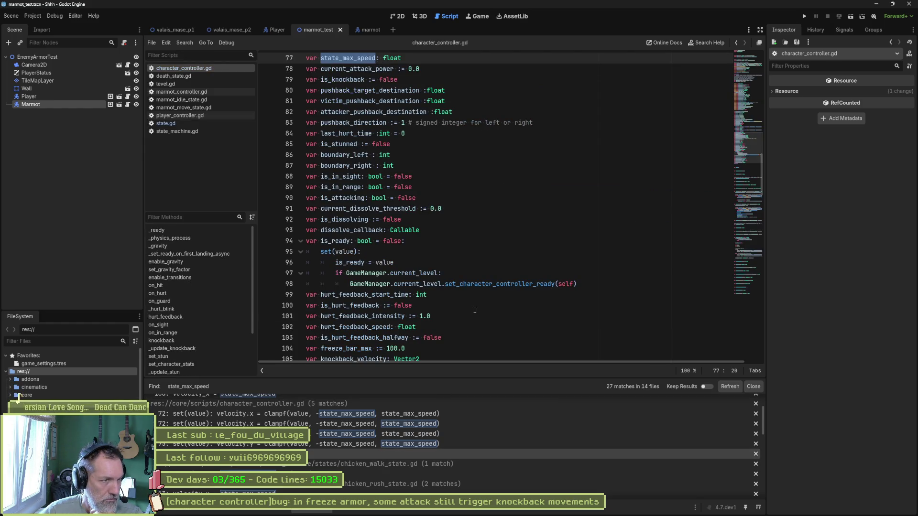
scroll(379, 442, "up", 1)
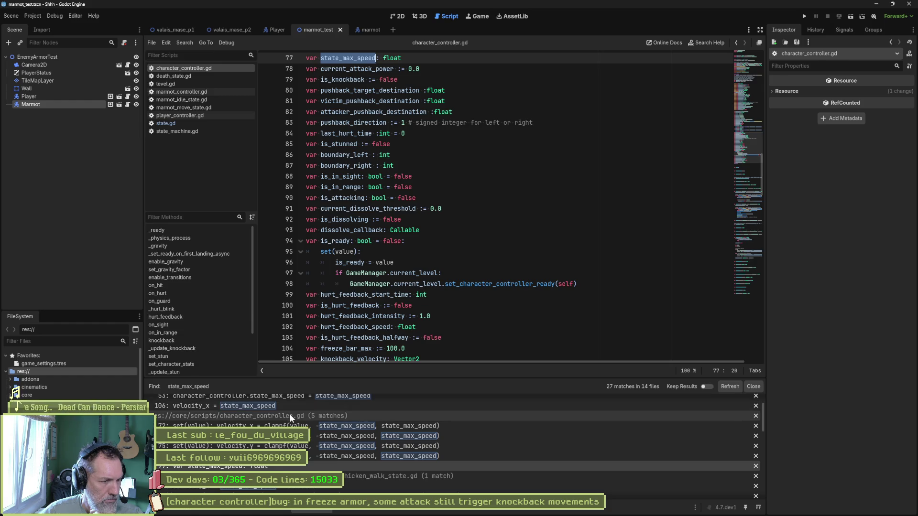
scroll(337, 427, "up", 2)
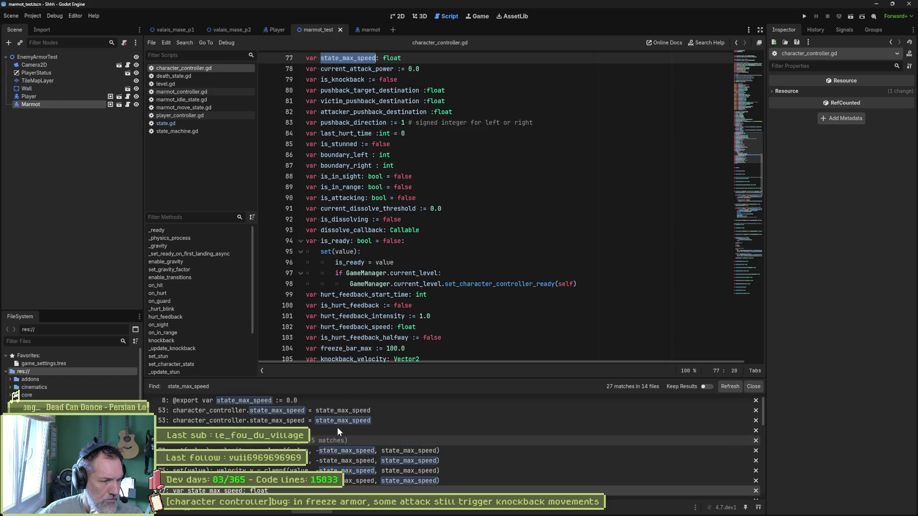
scroll(338, 426, "up", 1)
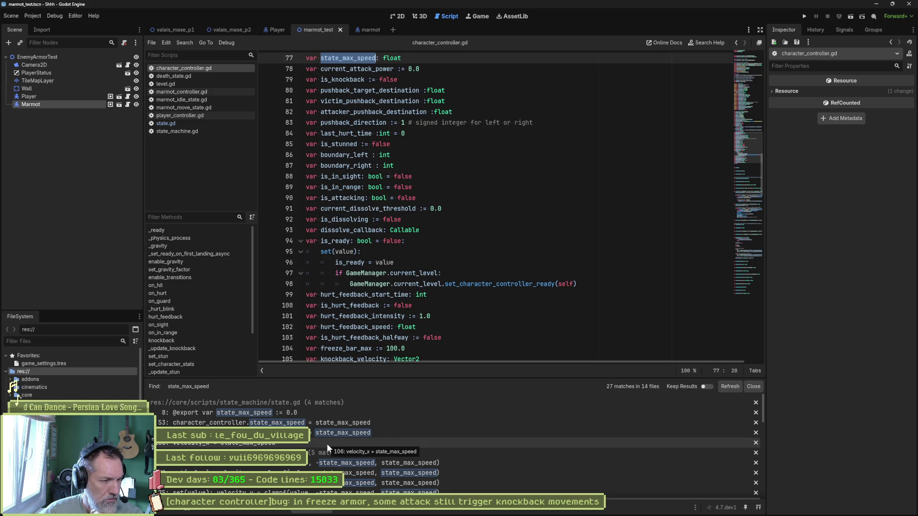
left_click(326, 444)
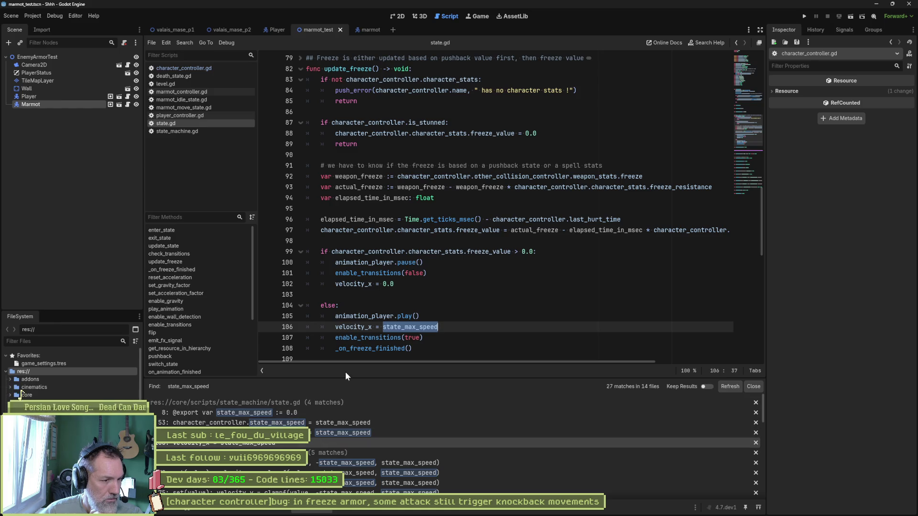
double_click(349, 470)
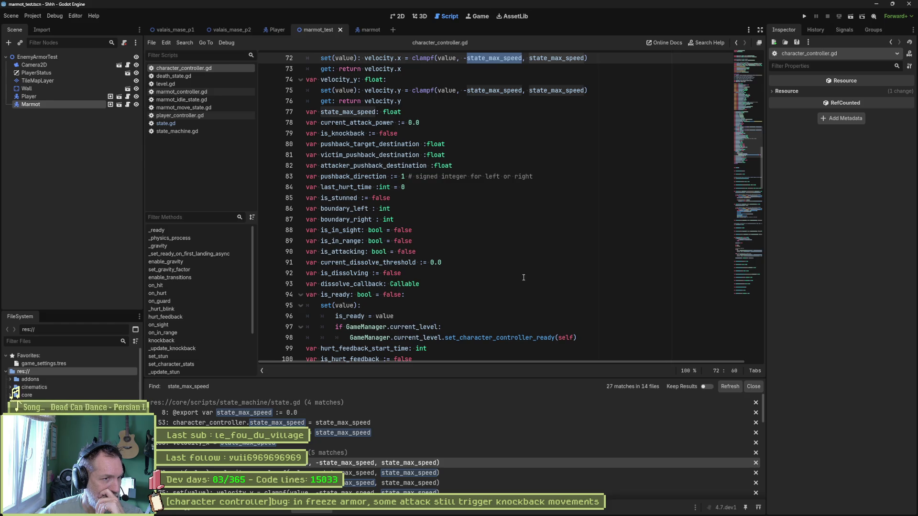
scroll(524, 277, "up", 3)
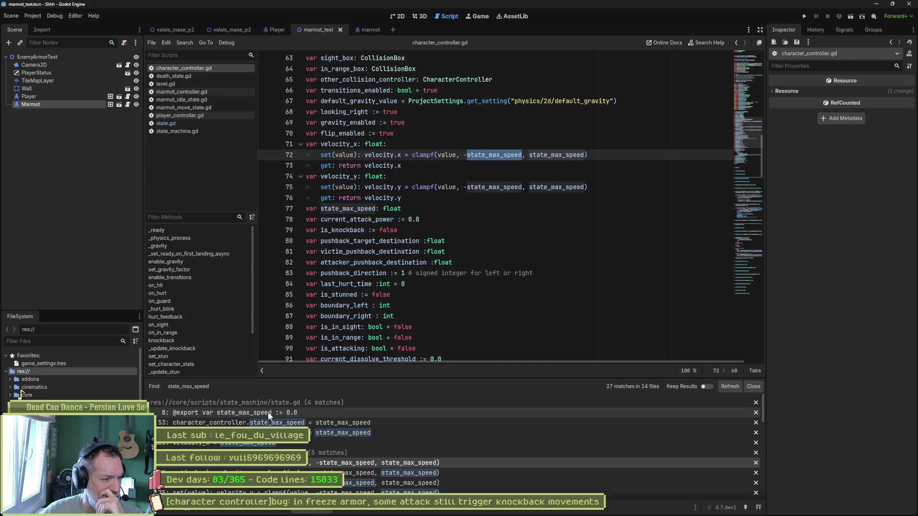
Close player_controller.gd and place state.gd right after character_controller.gd.
left_click(271, 445)
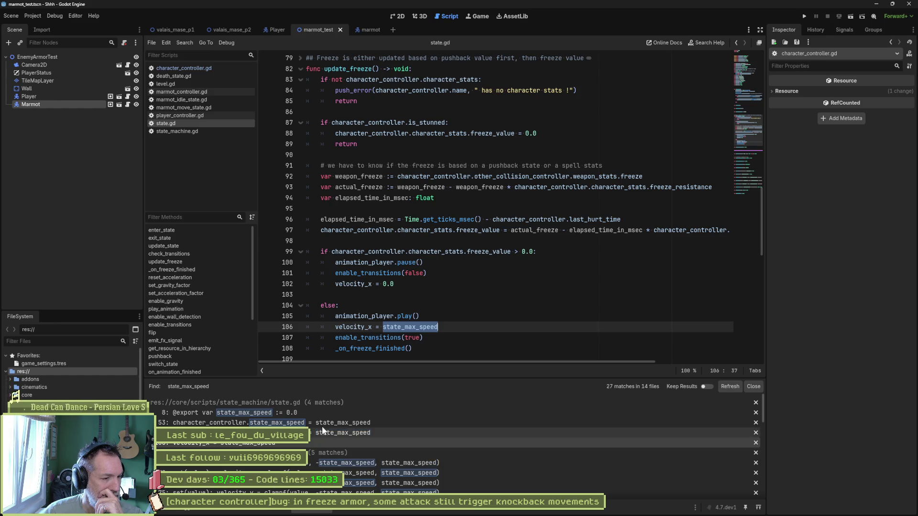
double_click(229, 412)
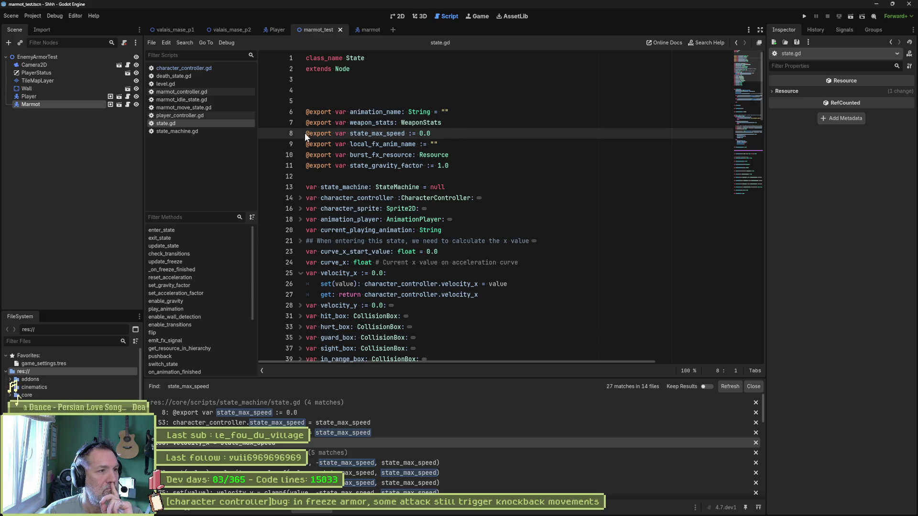
middle_click(179, 115)
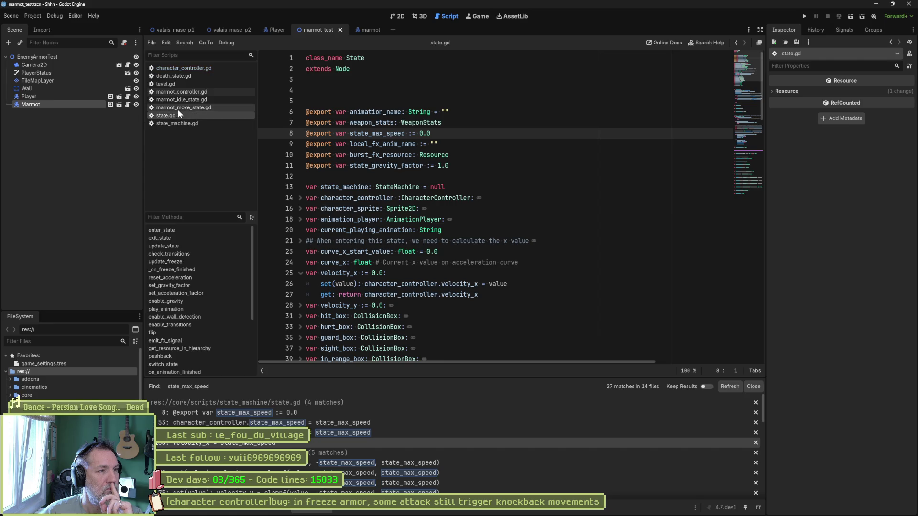
left_click_drag(167, 115, 172, 72)
left_click(178, 68)
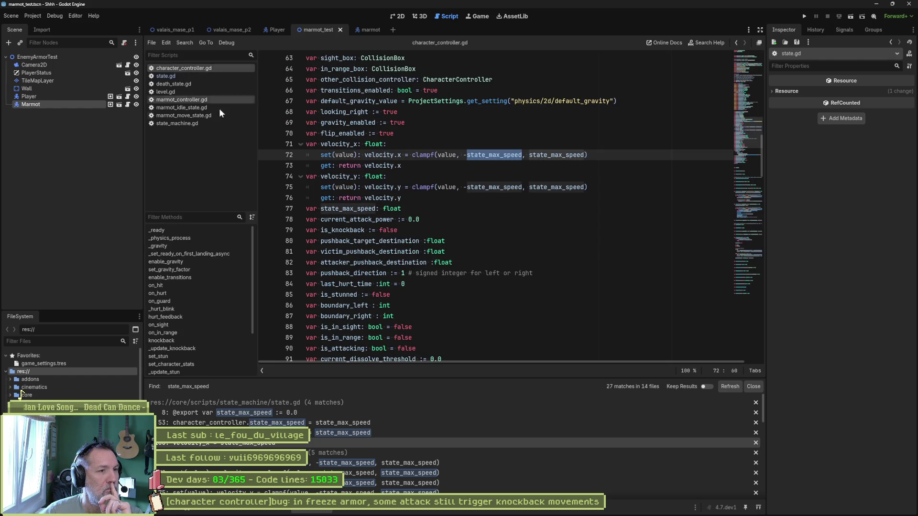
Jump to the state_max_speed declaration on line 77 and select the word.
key("F3")
left_click(166, 76)
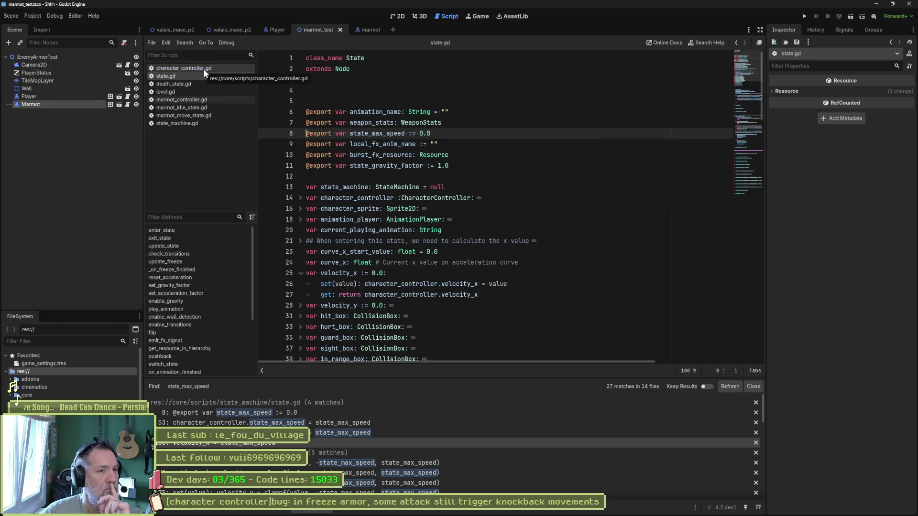
left_click(203, 69)
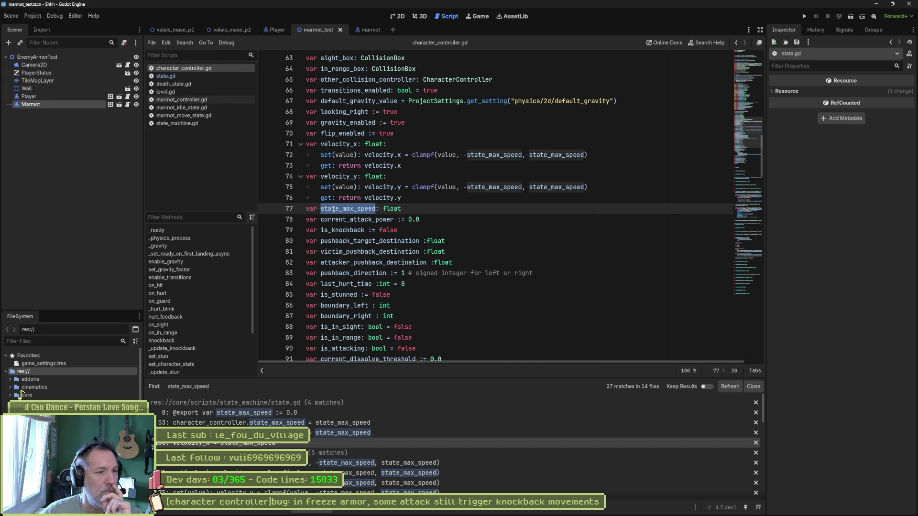
left_click(366, 208)
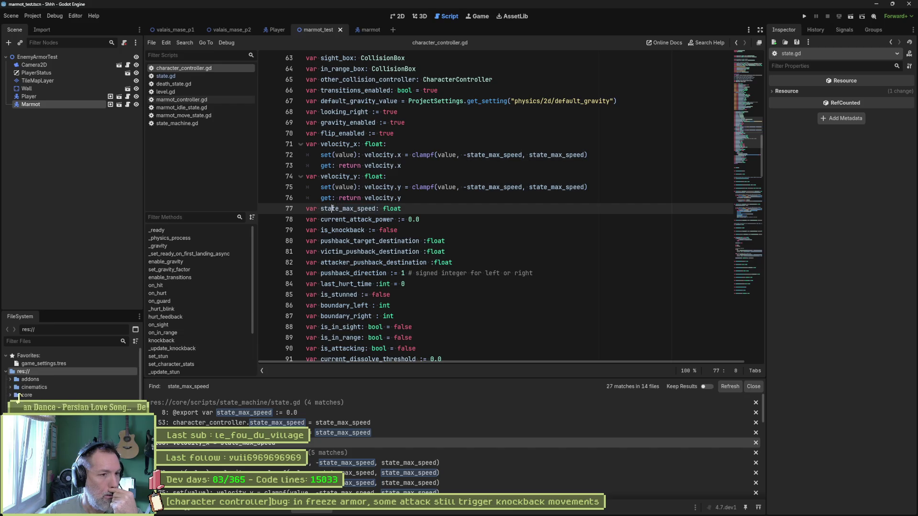
double_click(365, 208)
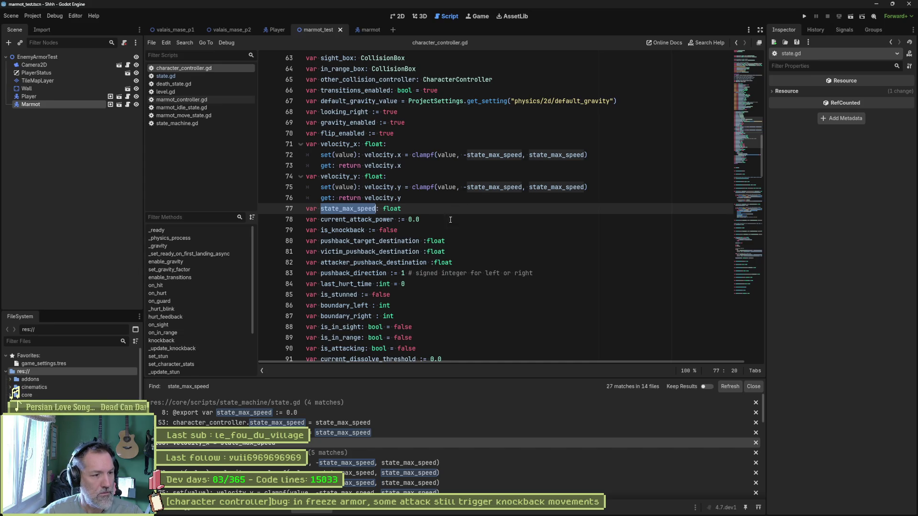
Preview replacing state_max_speed with current_state_max_speed project-wide and revisit state.gd line 53.
key("ctrl+shift+r")
type("c")
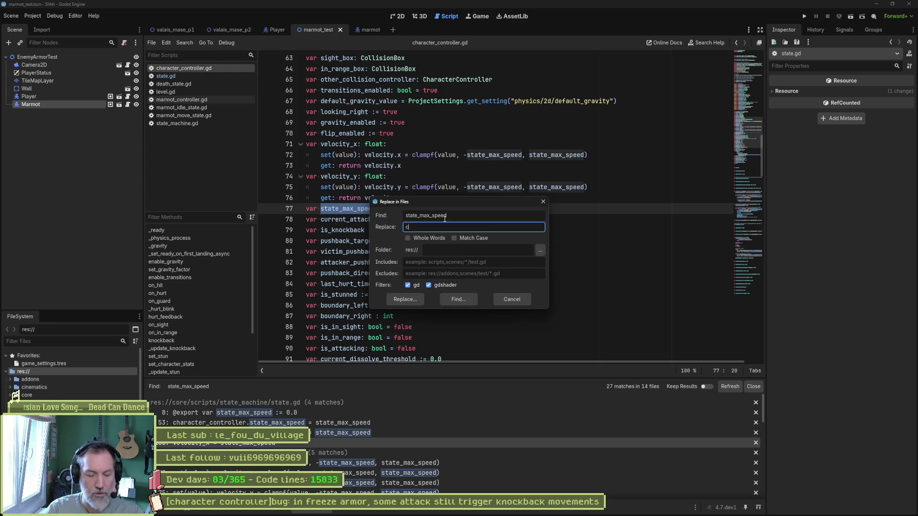
type("urrent_state_max_speed")
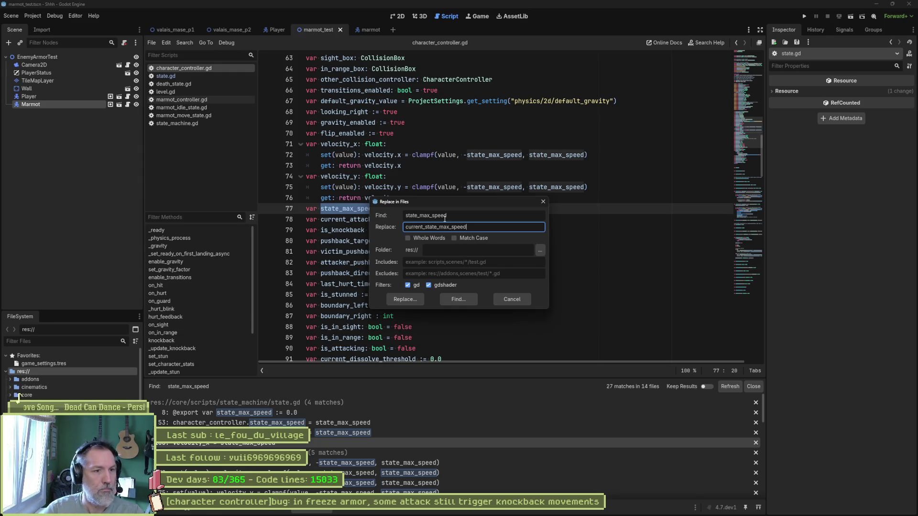
left_click(404, 299)
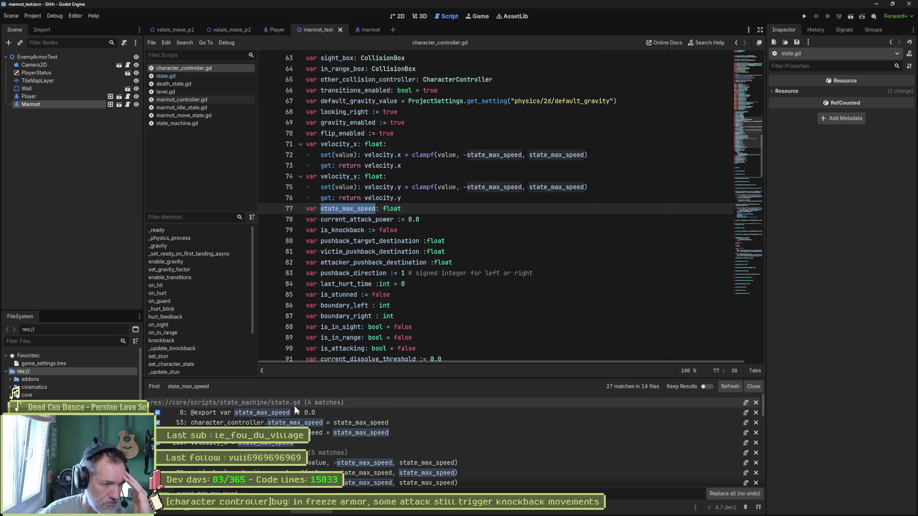
double_click(251, 422)
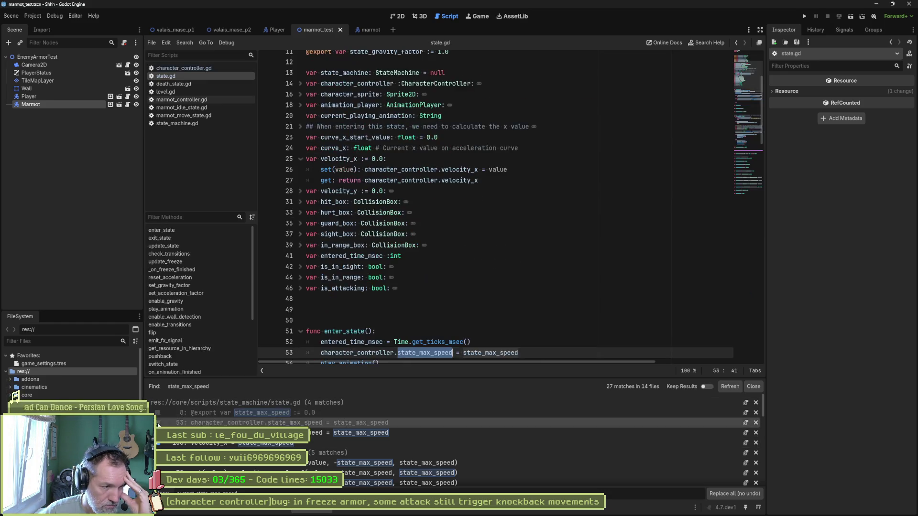
scroll(442, 445, "down", 2)
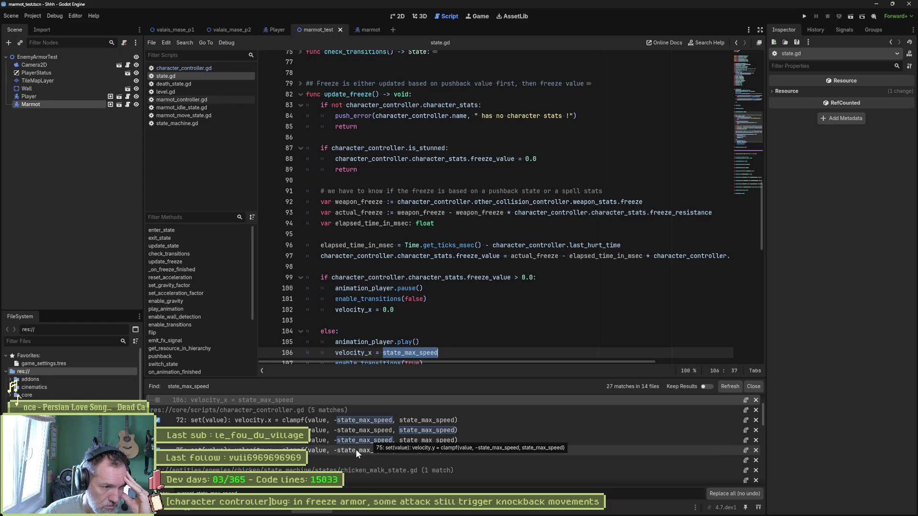
scroll(344, 451, "down", 2)
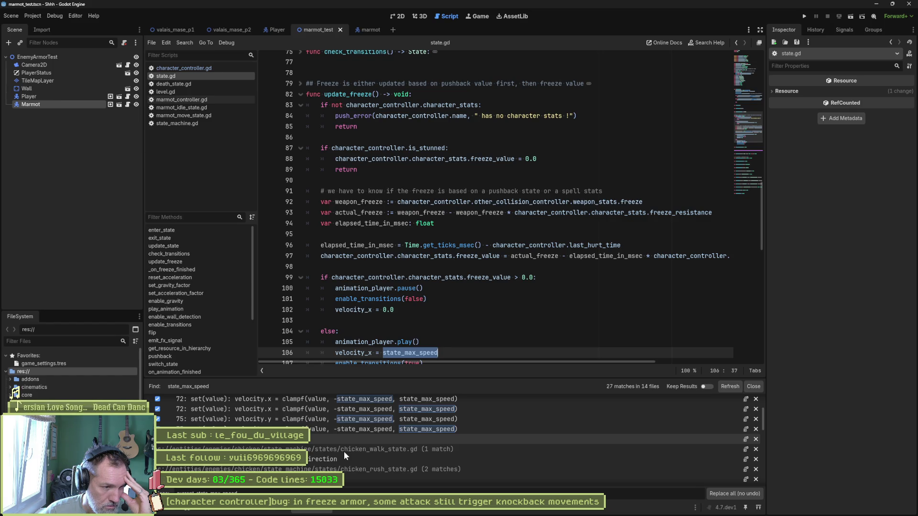
Review the chicken, cow, cuckoo and marmot state matches.
double_click(387, 459)
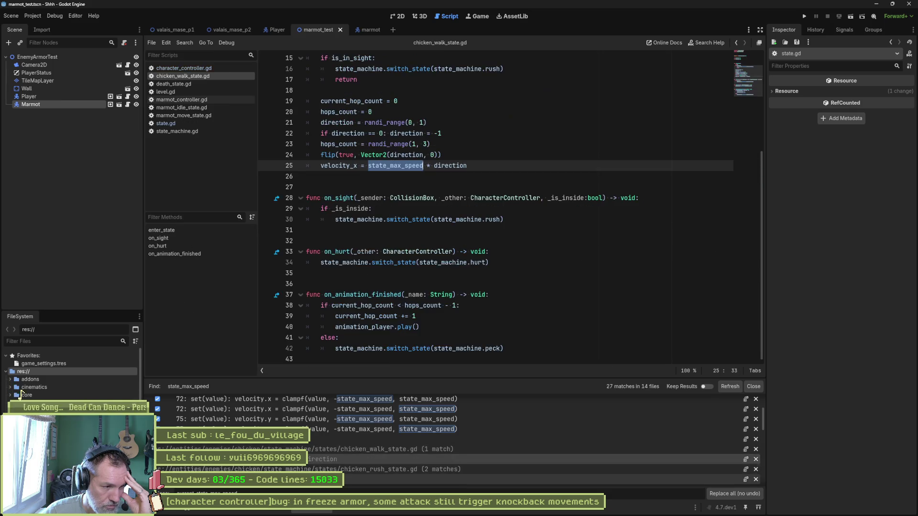
scroll(459, 445, "down", 3)
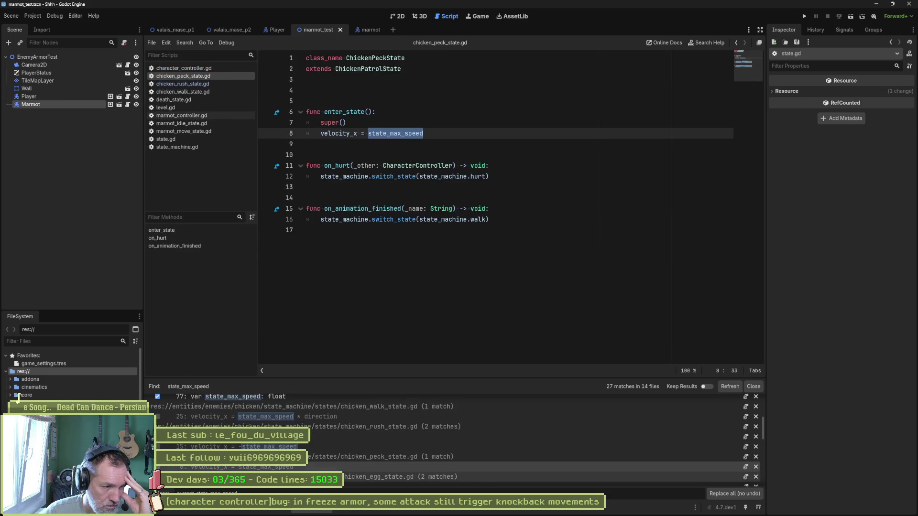
scroll(459, 444, "down", 3)
double_click(388, 460)
scroll(459, 444, "down", 2)
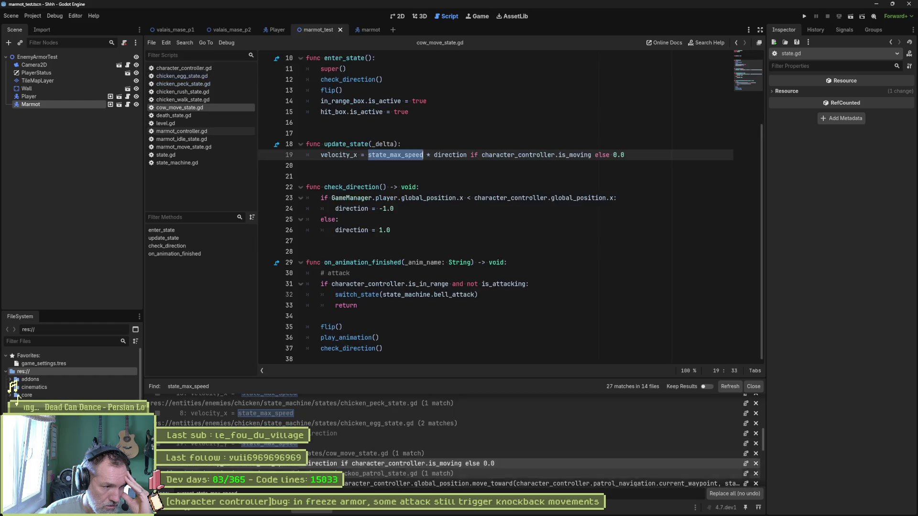
double_click(402, 473)
double_click(402, 464)
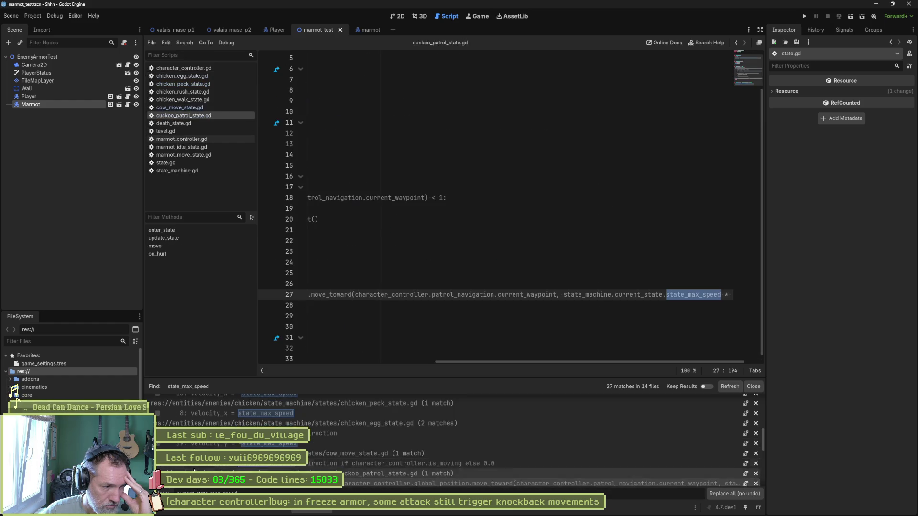
scroll(367, 467, "down", 3)
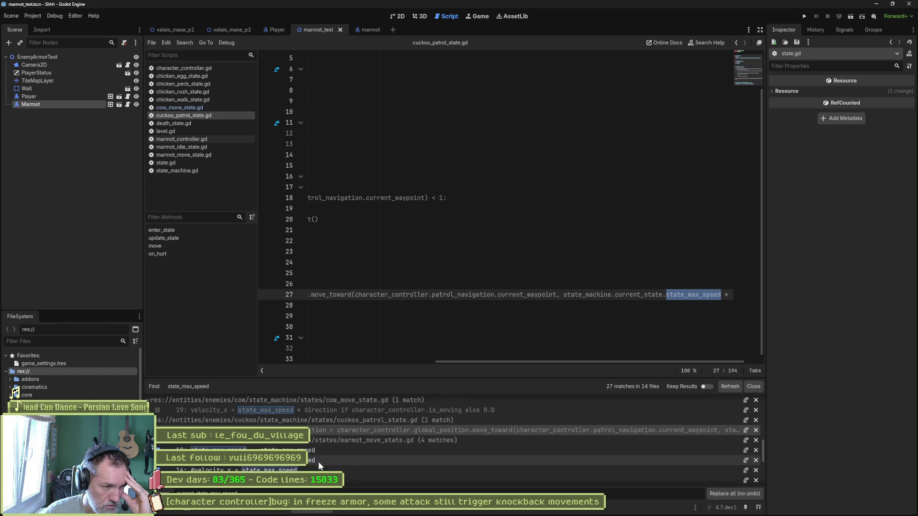
double_click(373, 449)
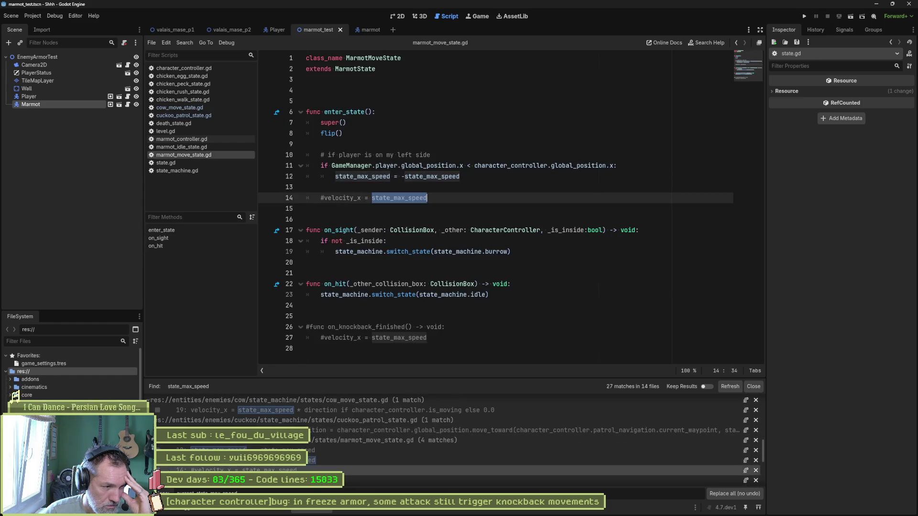
scroll(231, 466, "down", 3)
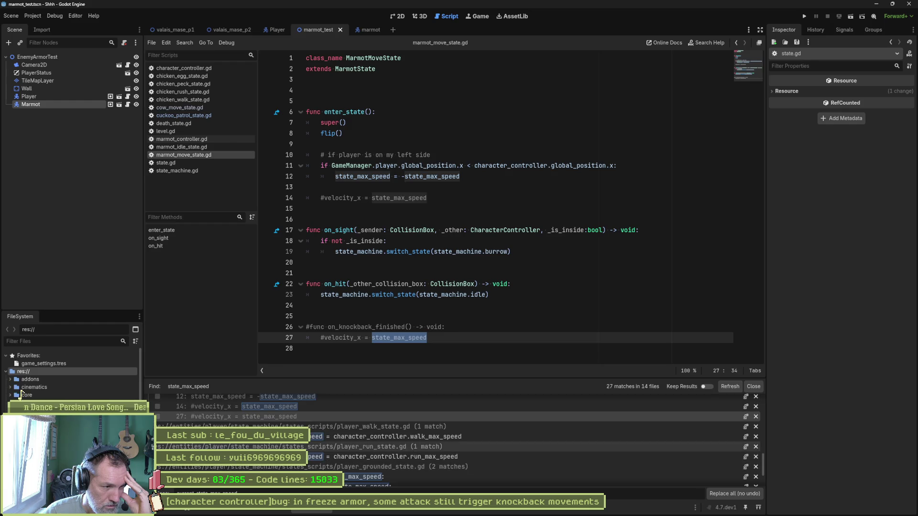
Review the player walk, grounded, airborne and dash state matches.
left_click(231, 446)
left_click(231, 466)
scroll(231, 466, "down", 3)
scroll(231, 473, "down", 1)
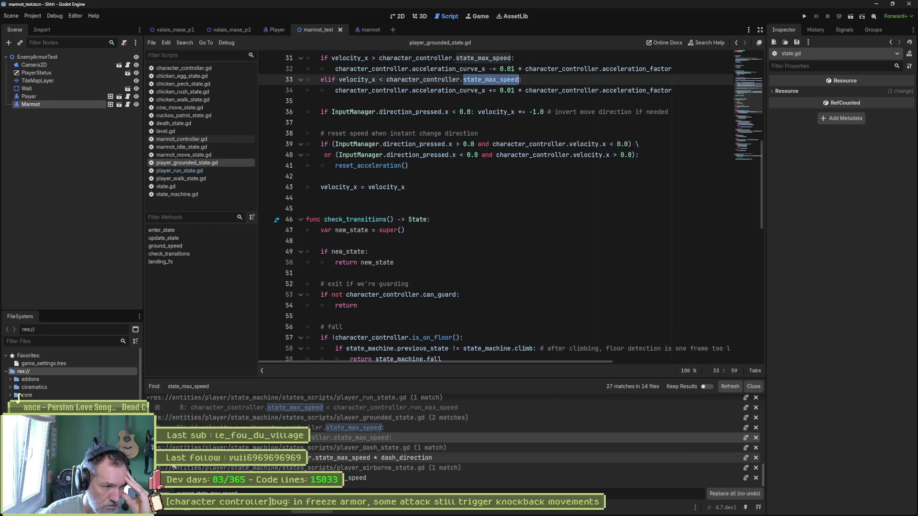
left_click(231, 478)
left_click(373, 457)
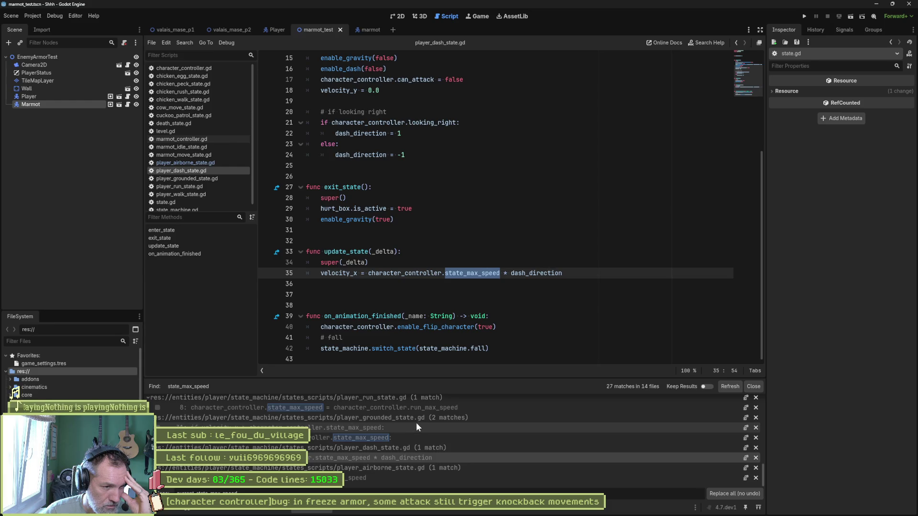
scroll(416, 423, "up", 1)
scroll(391, 444, "up", 2)
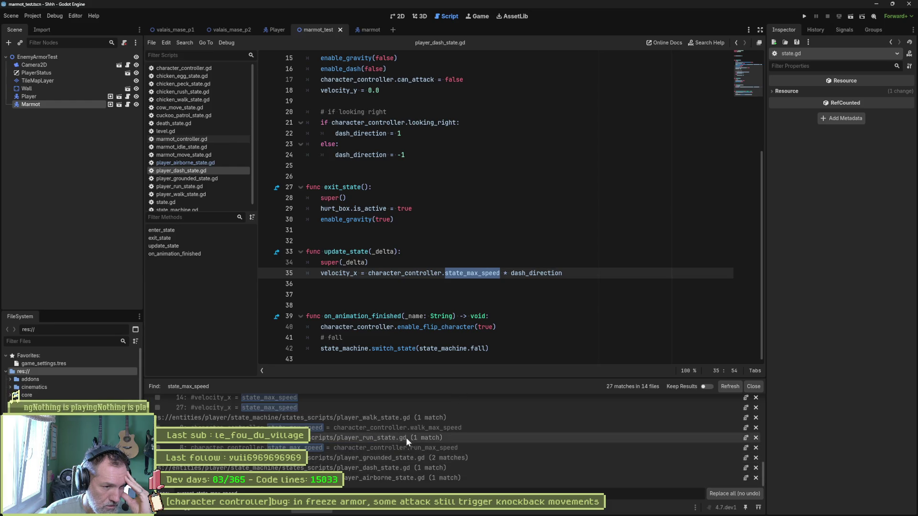
scroll(365, 436, "up", 2)
scroll(387, 434, "up", 2)
scroll(390, 430, "up", 1)
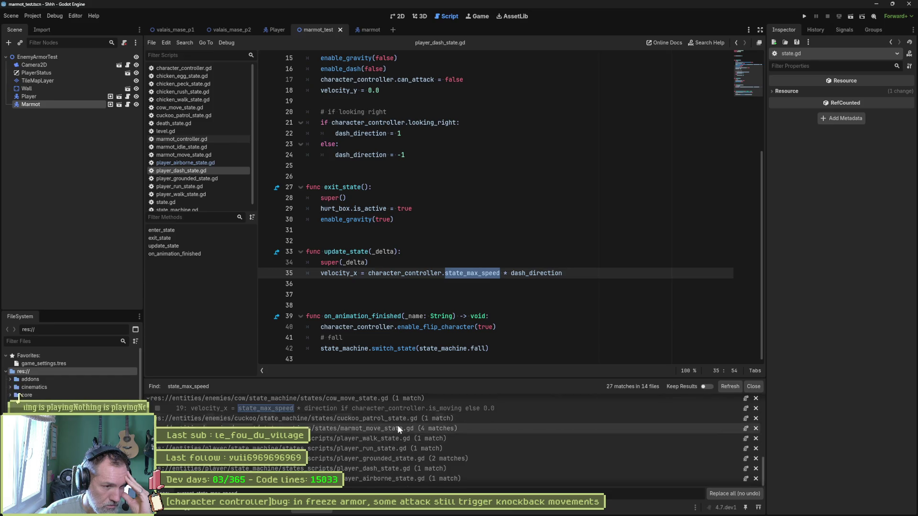
scroll(381, 423, "up", 2)
scroll(384, 424, "up", 1)
scroll(394, 430, "up", 2)
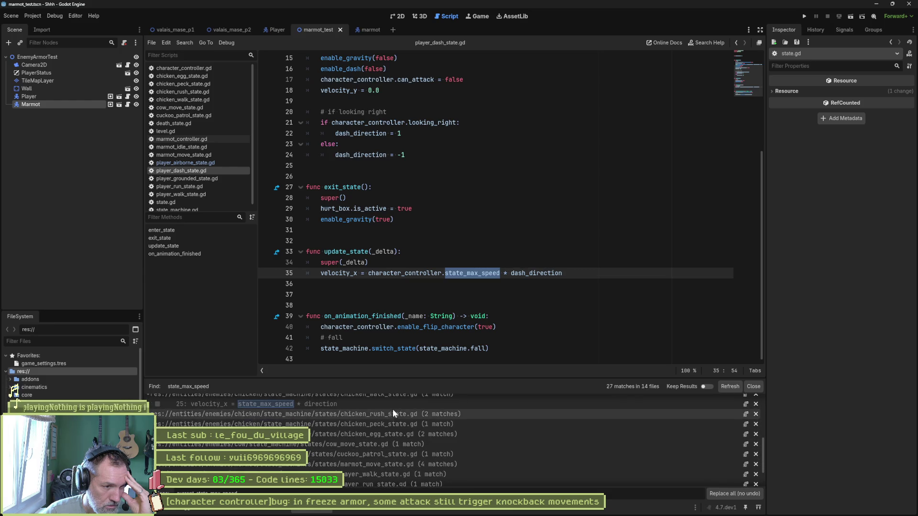
scroll(409, 430, "up", 3)
scroll(391, 444, "up", 3)
scroll(382, 441, "down", 2)
scroll(352, 413, "down", 2)
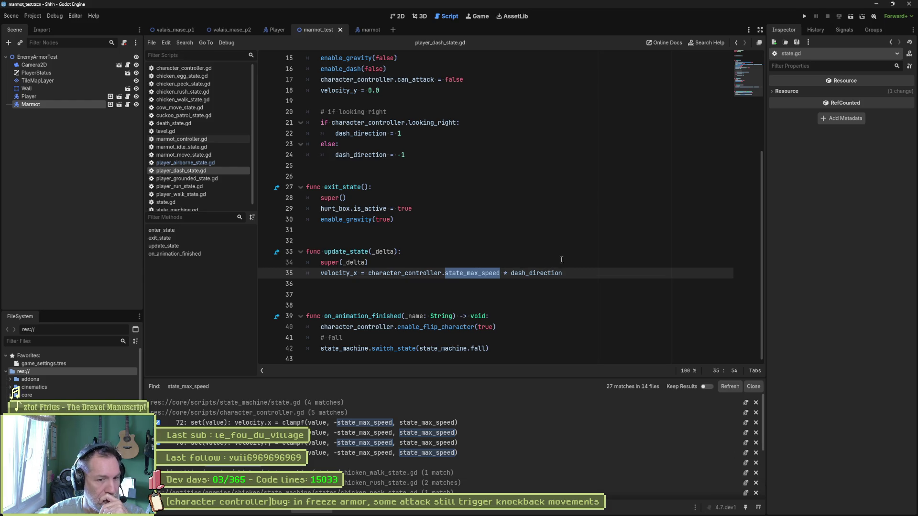
Dismiss the results and close every extra script, leaving character_controller.gd and state.gd.
left_click(754, 387)
left_click(561, 275)
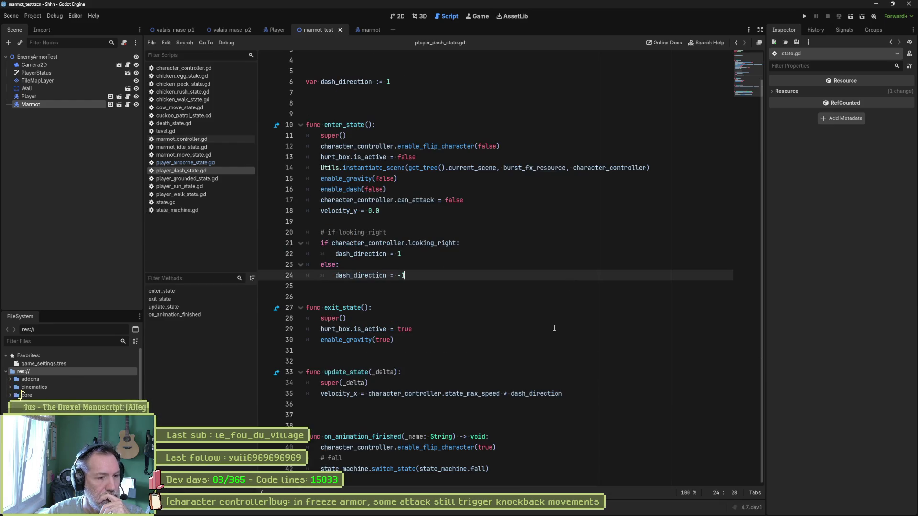
middle_click(189, 75)
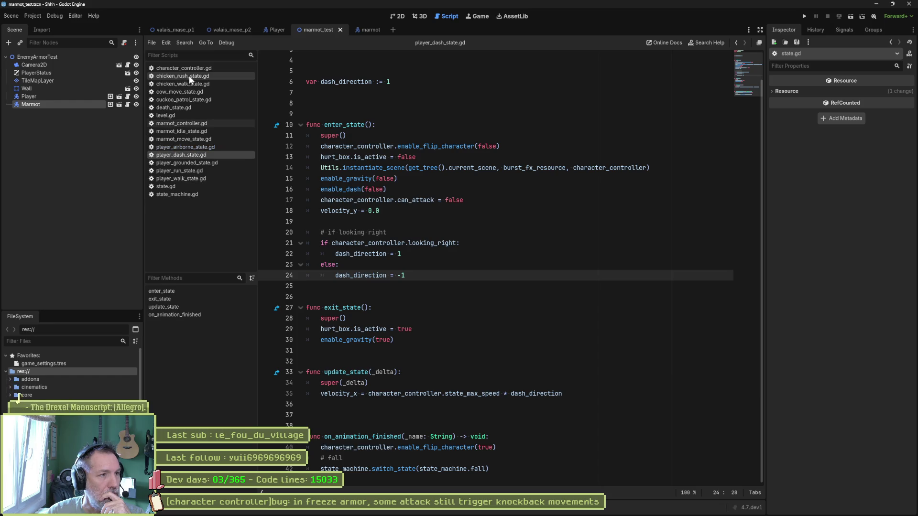
middle_click(188, 76)
middle_click(188, 75)
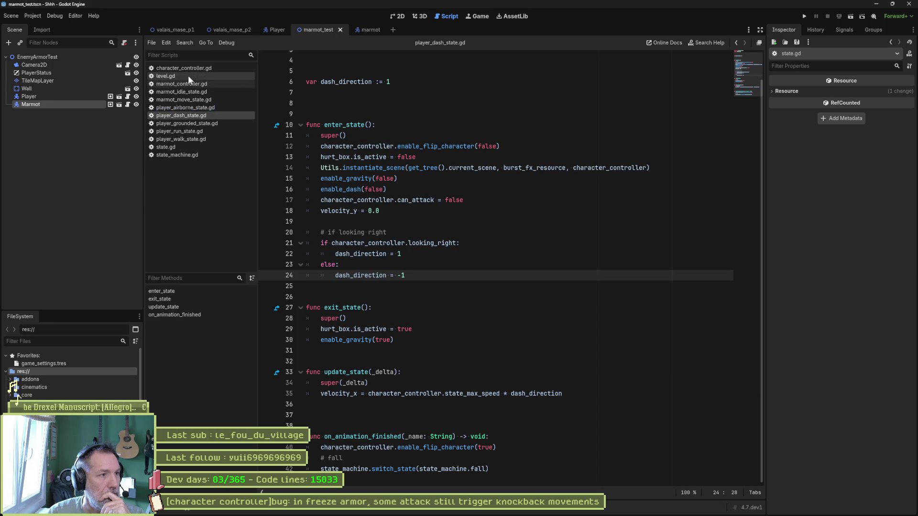
middle_click(188, 75)
middle_click(187, 75)
middle_click(187, 76)
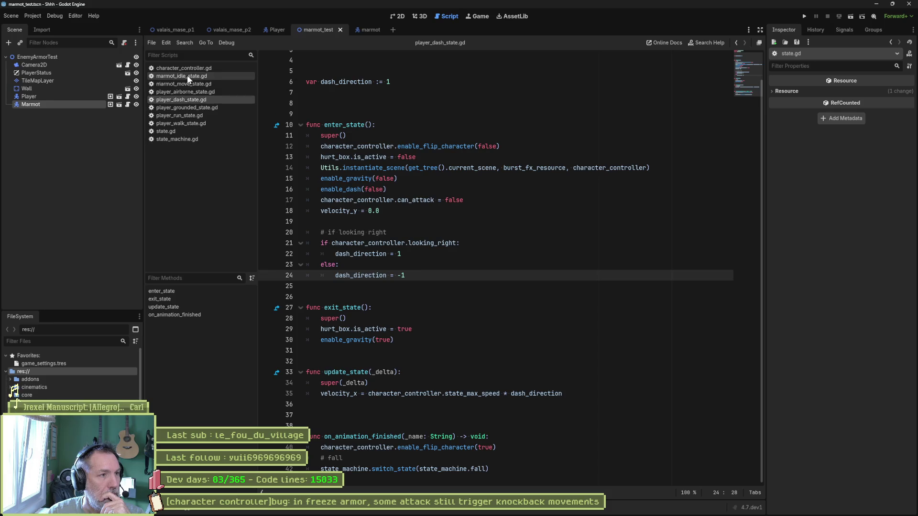
middle_click(187, 76)
middle_click(187, 75)
middle_click(186, 75)
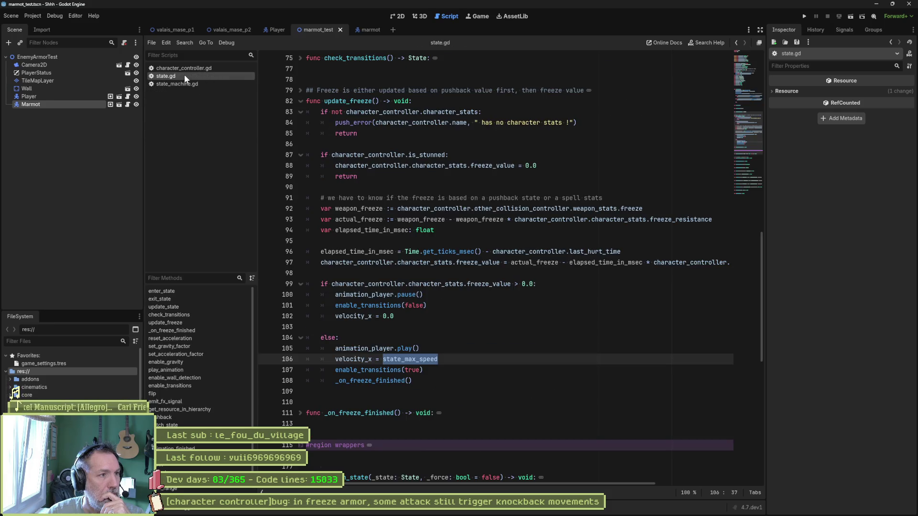
middle_click(181, 84)
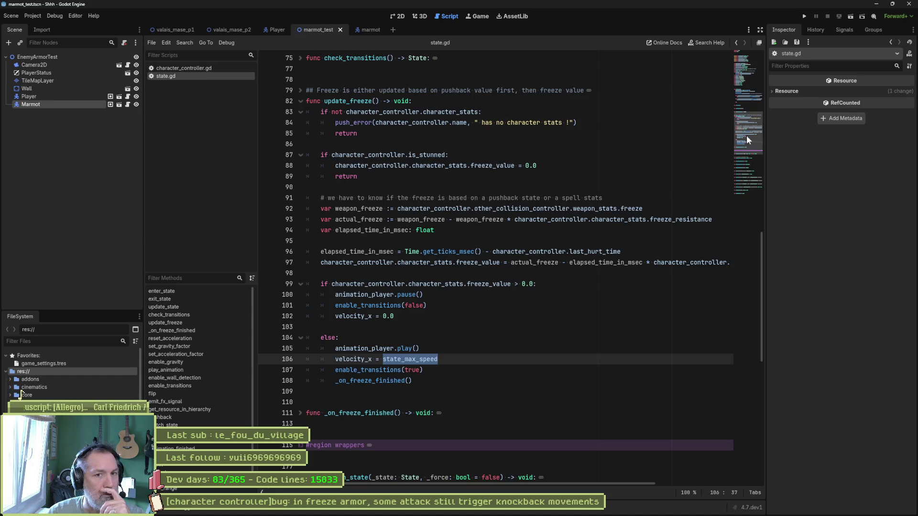
Select current_state_max_speed on line 77 of character_controller.gd.
left_click_drag(746, 135, 747, 68)
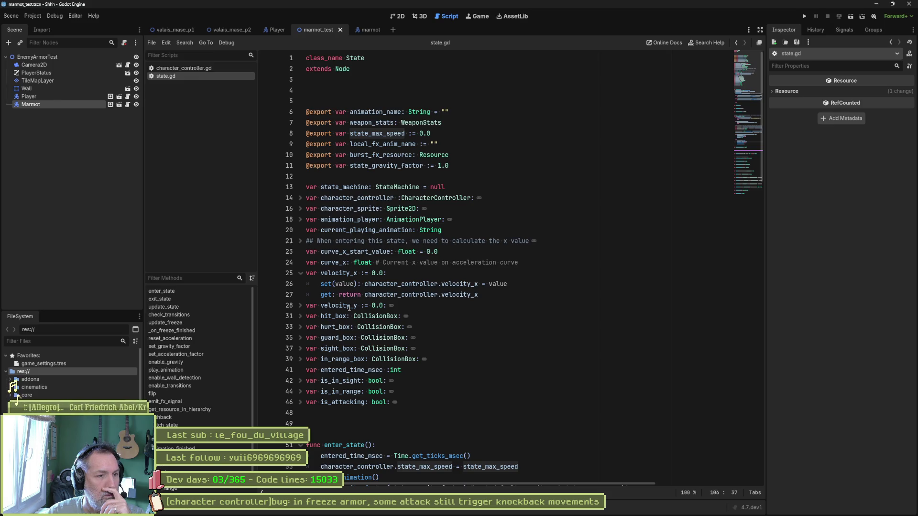
double_click(376, 134)
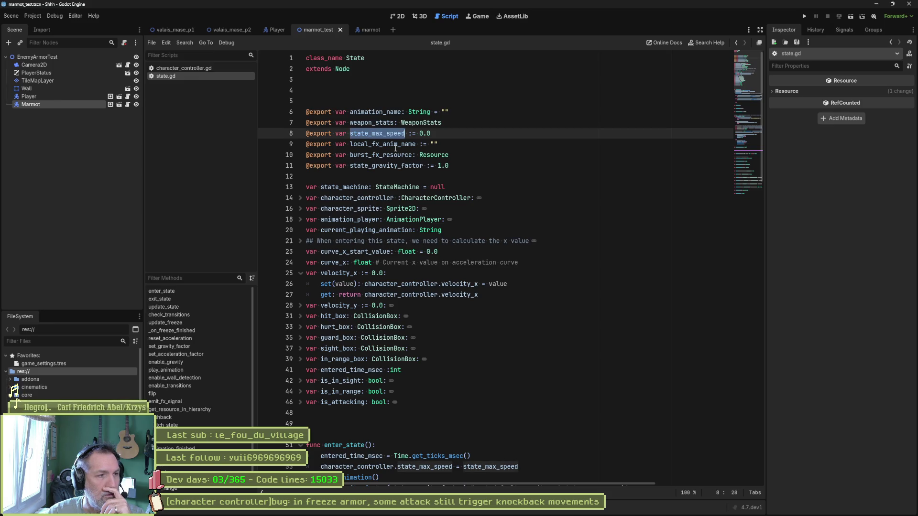
left_click(188, 69)
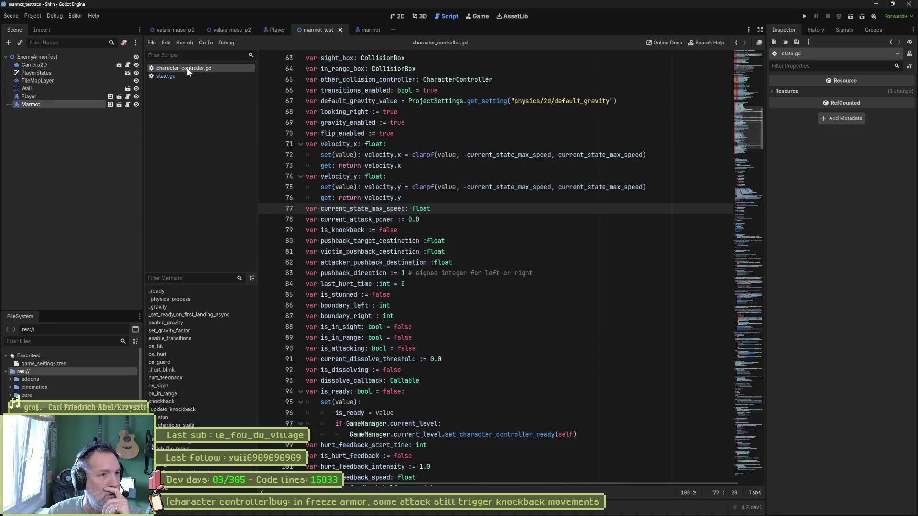
double_click(374, 209)
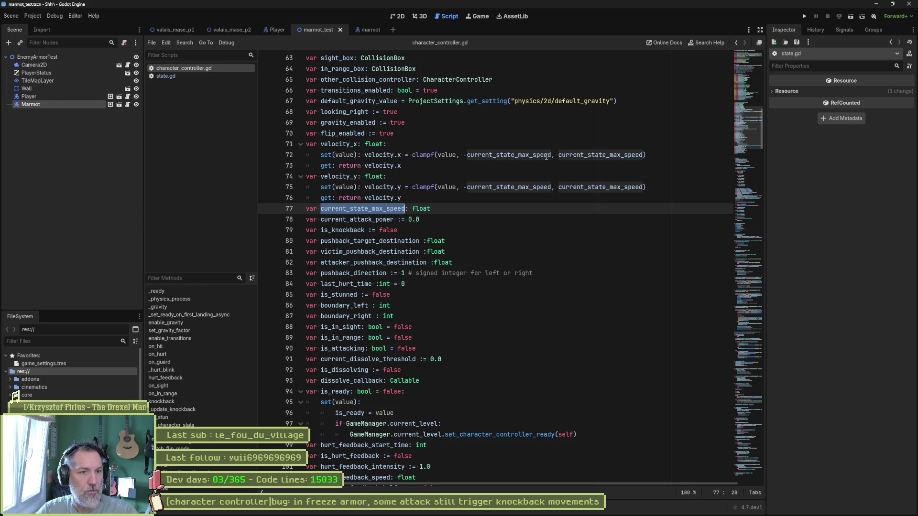
Search the whole project for current_state_max_speed.
key("ctrl+shift+f")
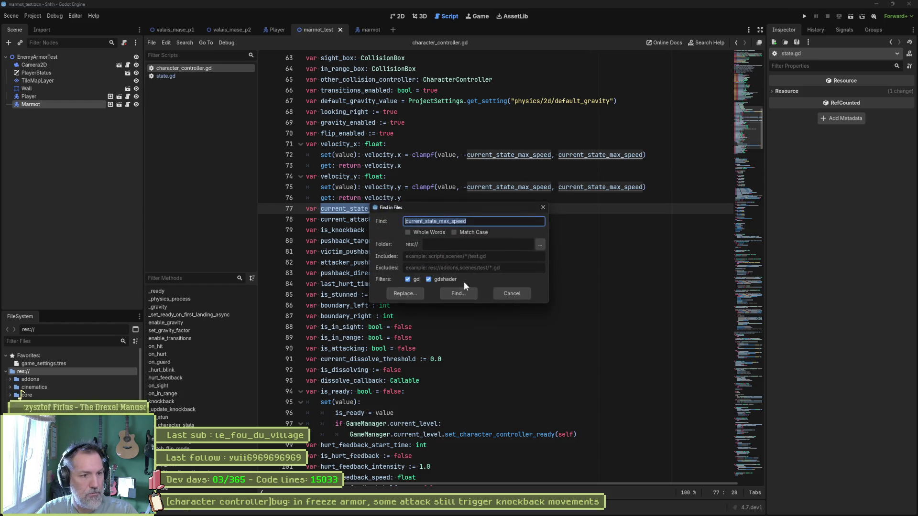
key("Return")
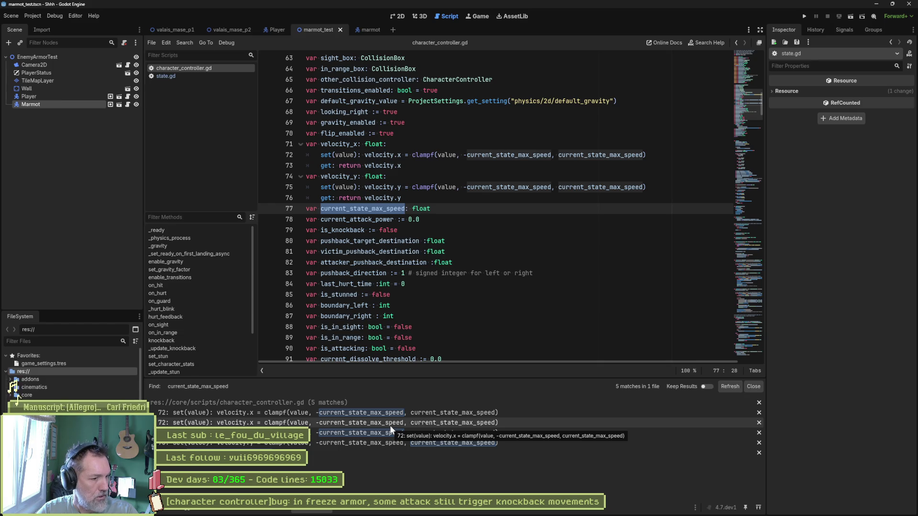
Search the project for state_max_speed from state.gd and jump to the line 53 match in enter_state.
left_click(214, 77)
key("ctrl+shift+f")
key("Return")
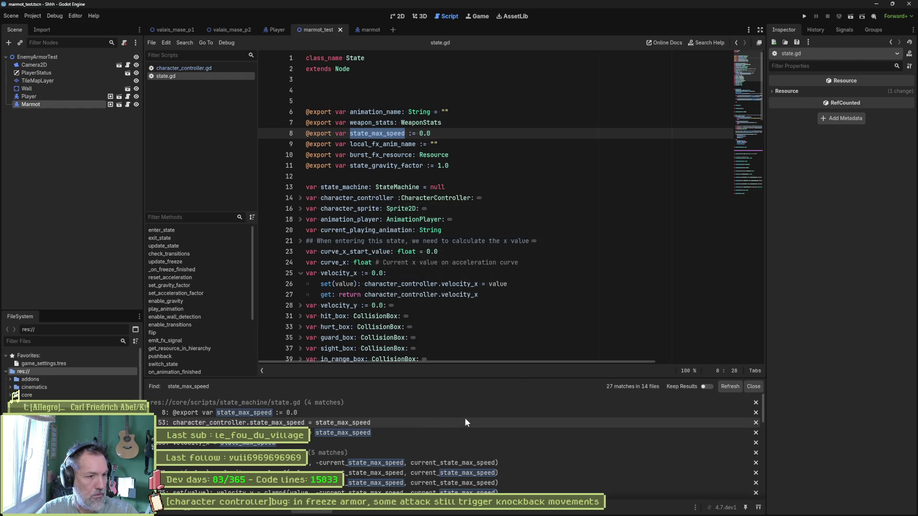
scroll(377, 445, "down", 3)
scroll(378, 449, "down", 3)
scroll(380, 451, "down", 1)
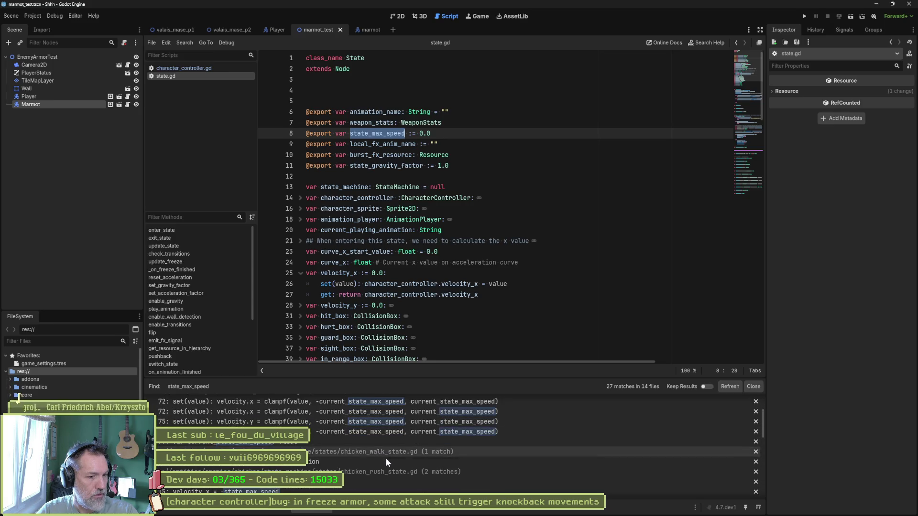
scroll(387, 459, "down", 3)
scroll(400, 465, "down", 2)
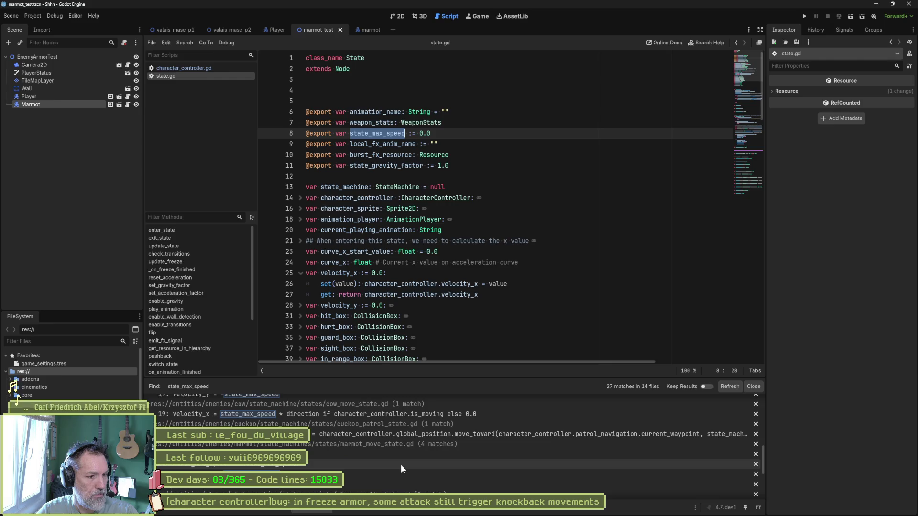
scroll(401, 465, "down", 1)
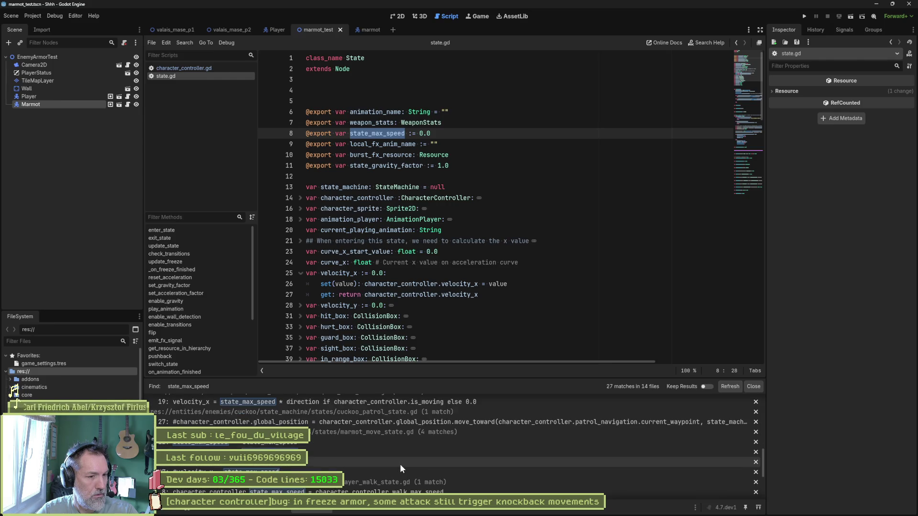
scroll(399, 464, "down", 1)
scroll(406, 464, "down", 3)
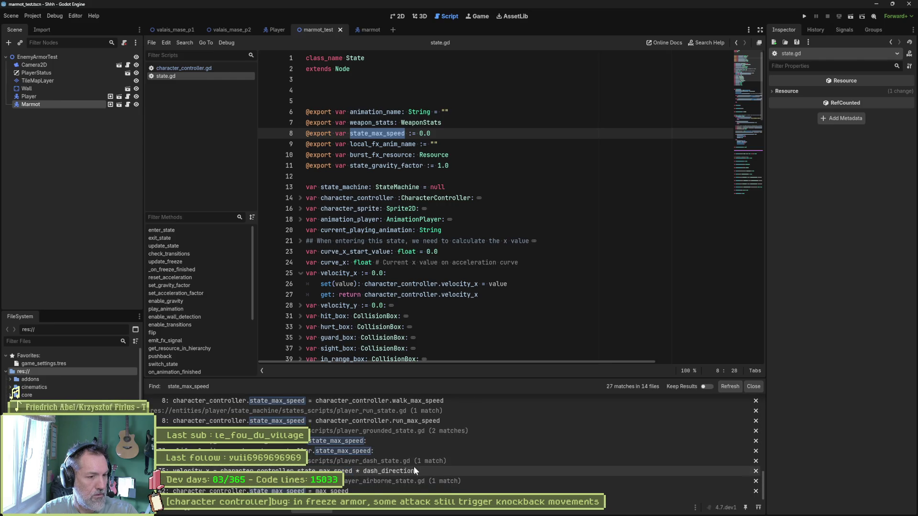
scroll(414, 466, "down", 2)
scroll(423, 459, "down", 2)
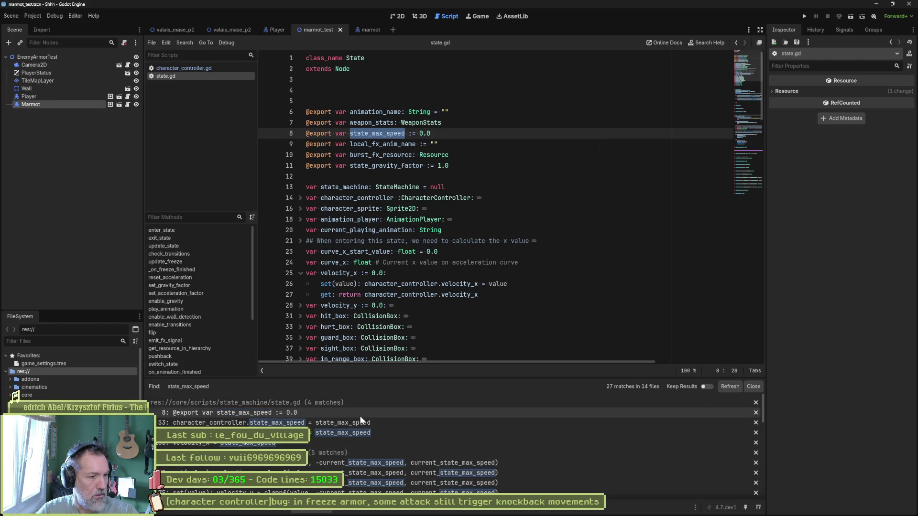
left_click(371, 425)
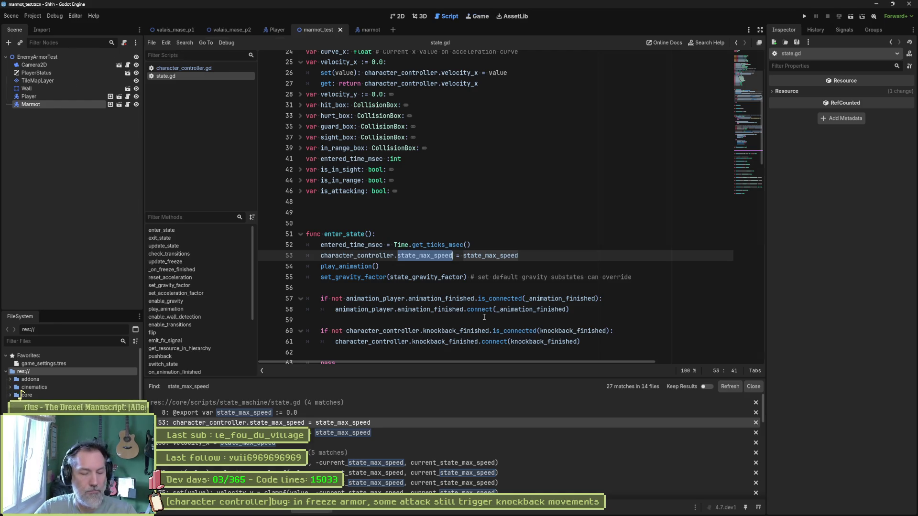
After a quick run, start a project-wide replace of character_controller.state_max_speed with the pasted expression as replacement.
key("F5")
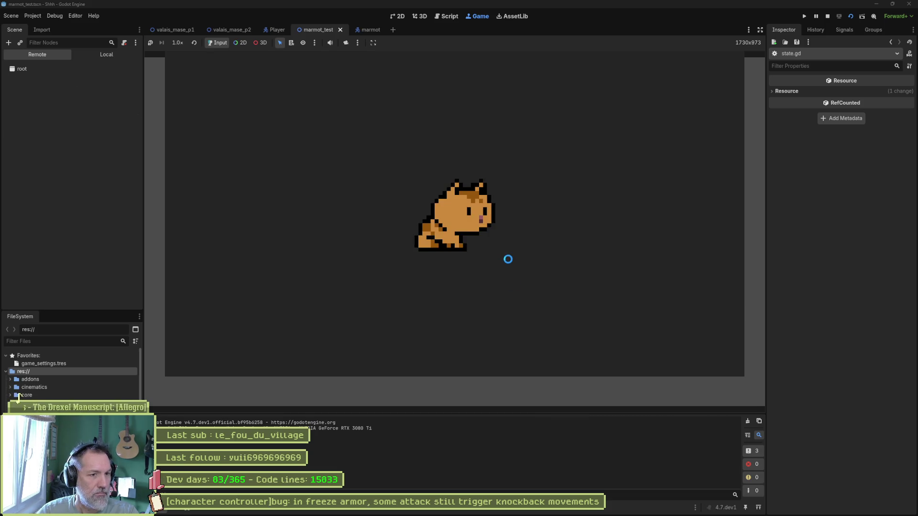
key("F8")
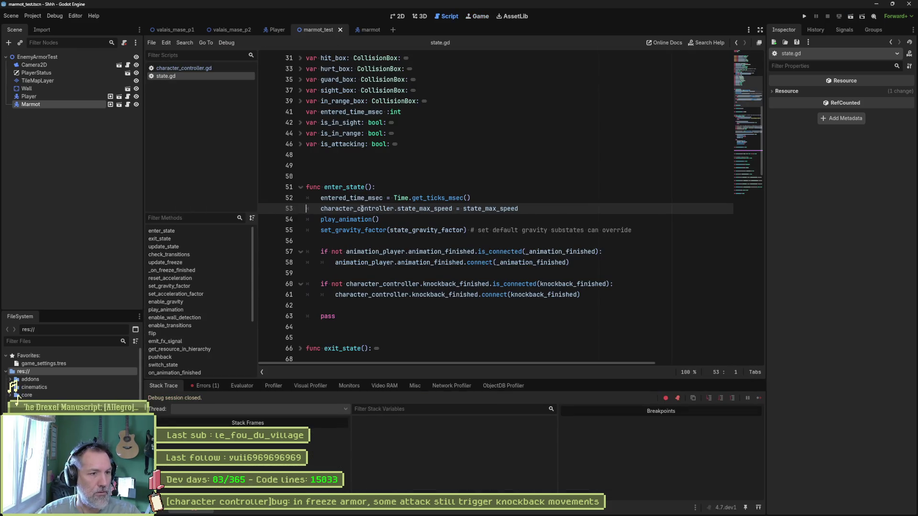
key("ctrl+shift+Right")
key("ctrl+shift+Right")
key("ctrl+shift+Right")
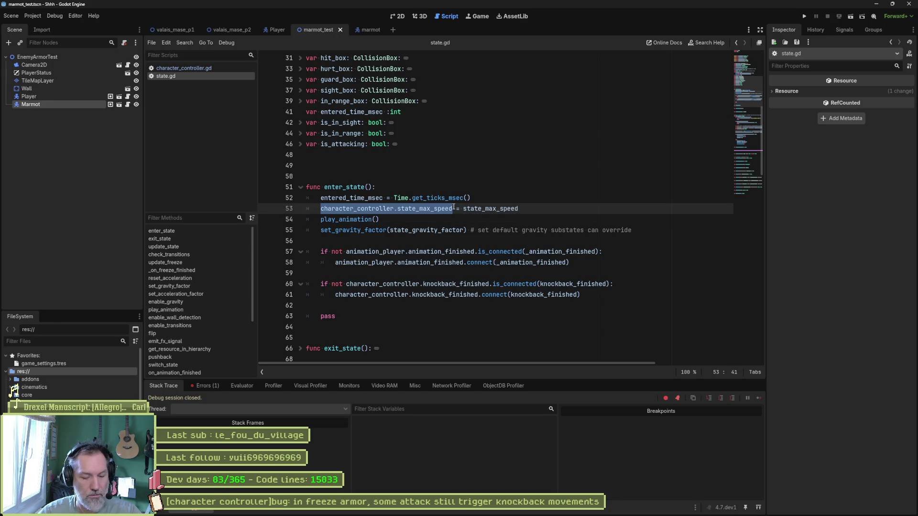
key("ctrl+shift+r")
left_click_drag(498, 216, 387, 215)
key("ctrl+c")
left_click(443, 227)
key("ctrl+v")
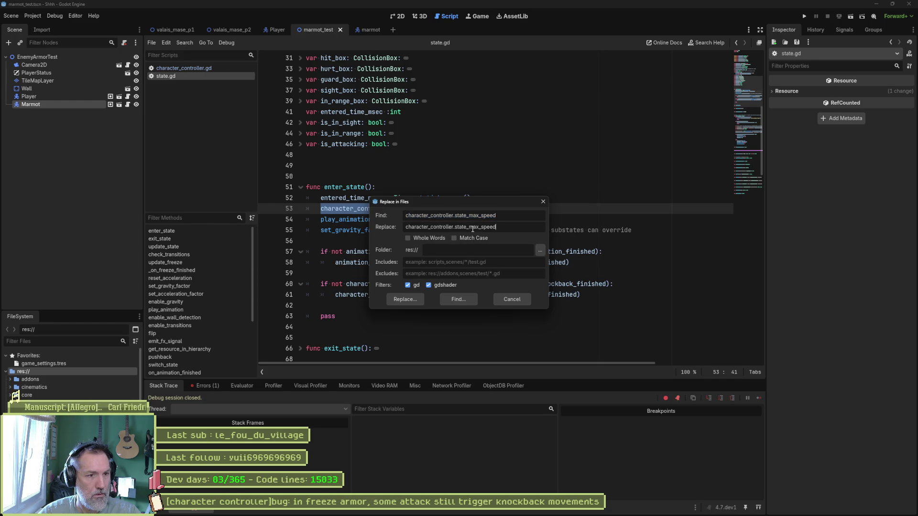
type("current_")
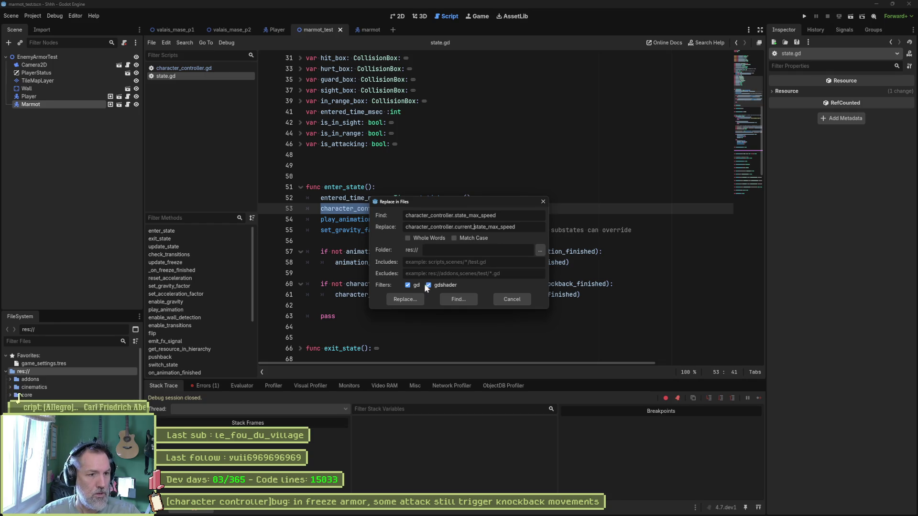
Rename every match to character_controller.current_state_max_speed via Replace all.
key("Return")
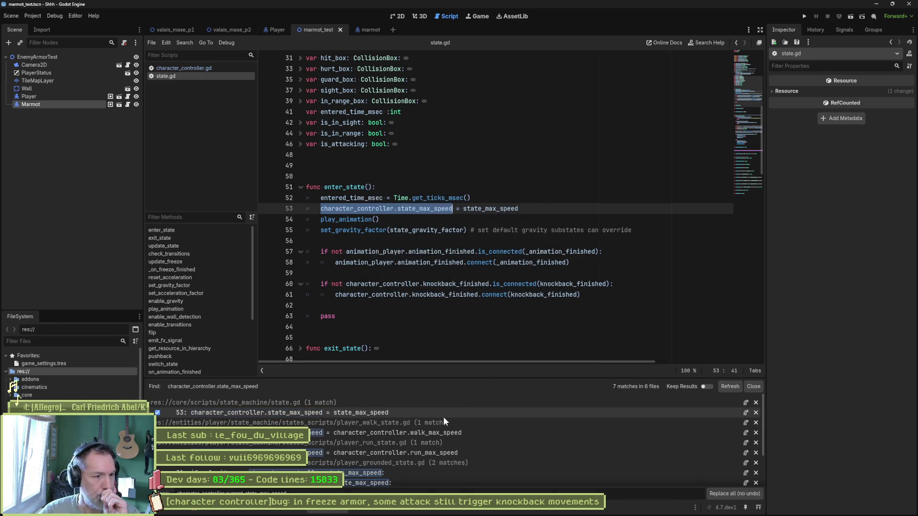
scroll(423, 455, "down", 1)
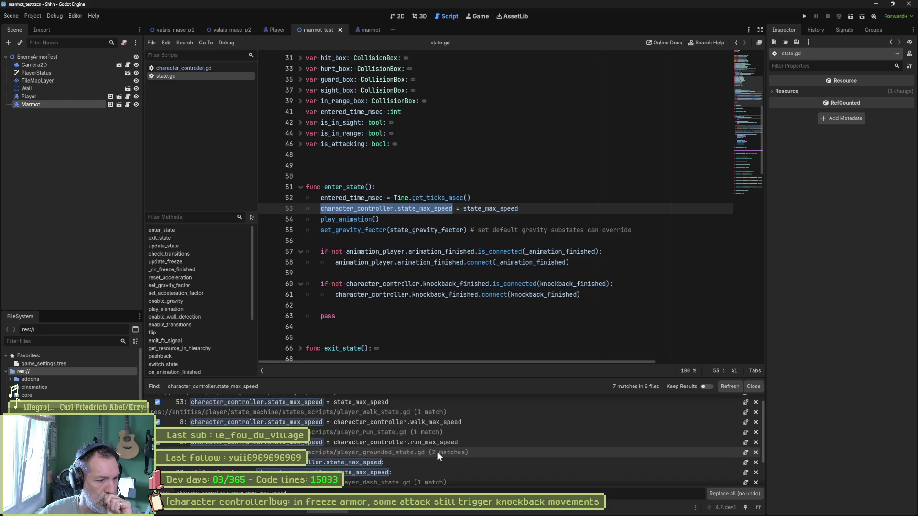
scroll(437, 452, "down", 1)
scroll(437, 452, "down", 1)
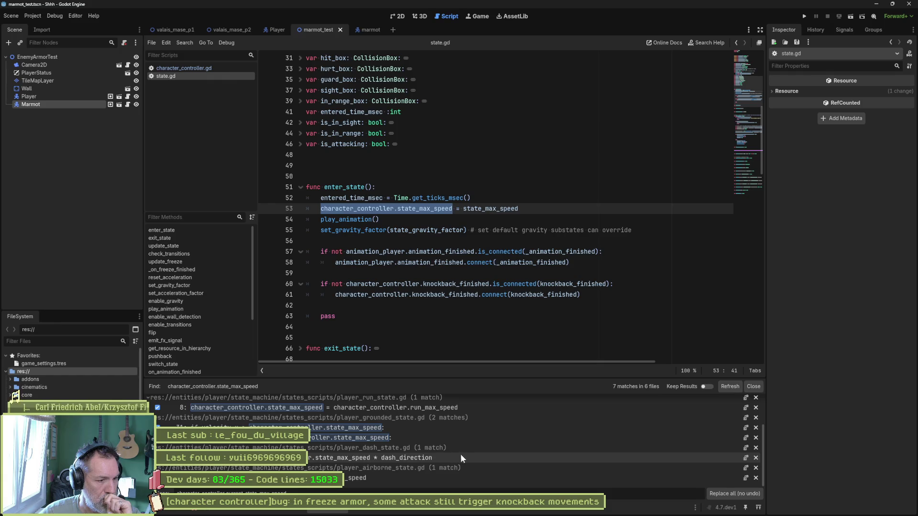
left_click(733, 493)
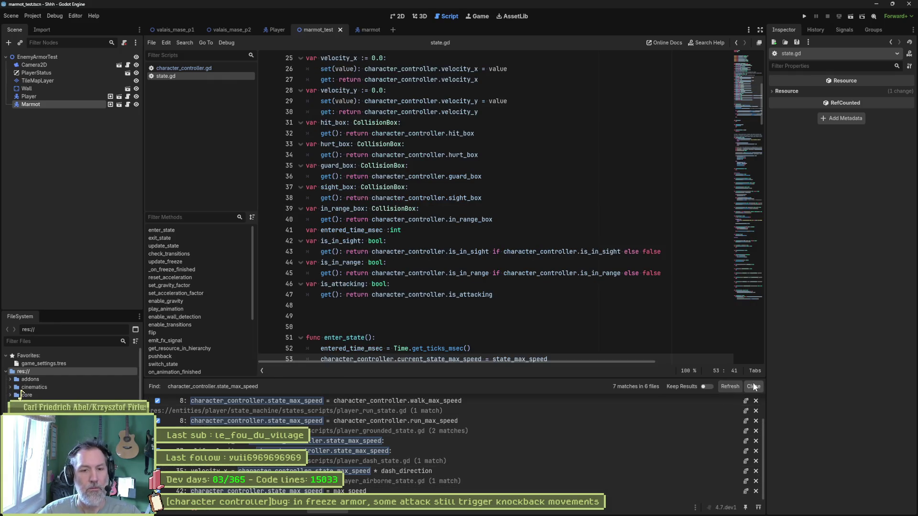
left_click(564, 207)
scroll(431, 251, "up", 3)
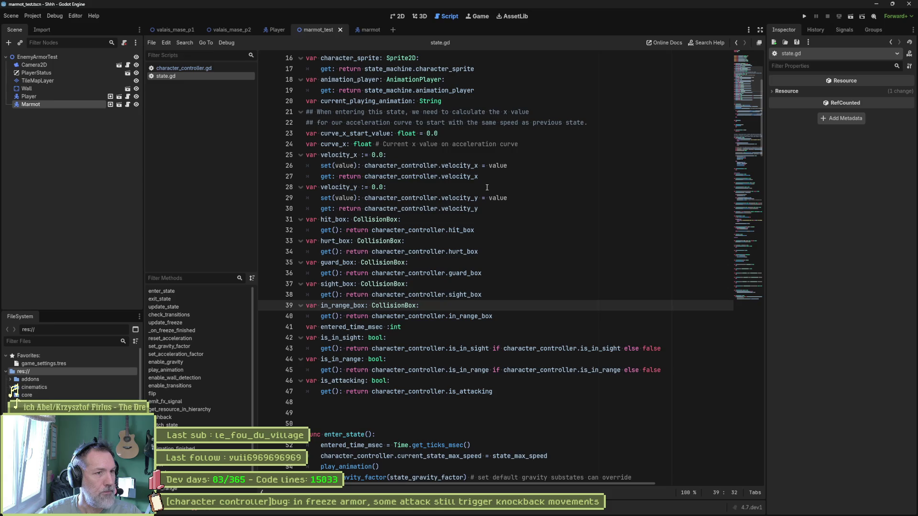
Fold all regions, then search all files for state_max_speed selected on line 8.
key("ctrl+shift+f")
scroll(430, 250, "up", 5)
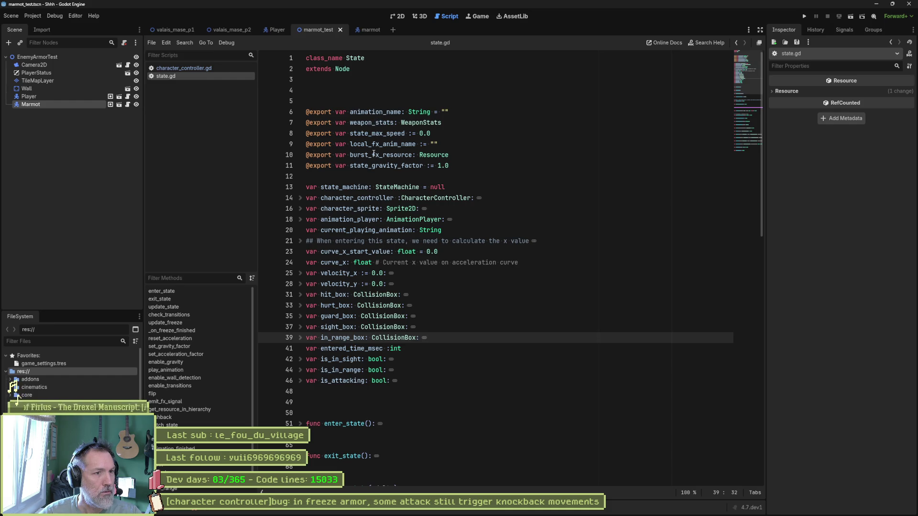
left_click(375, 133)
double_click(374, 134)
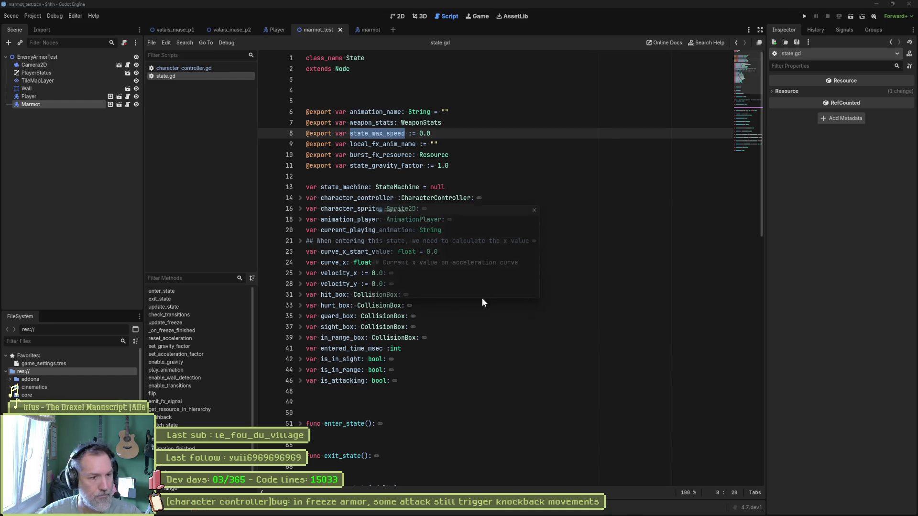
key("ctrl+shift+f")
left_click(461, 293)
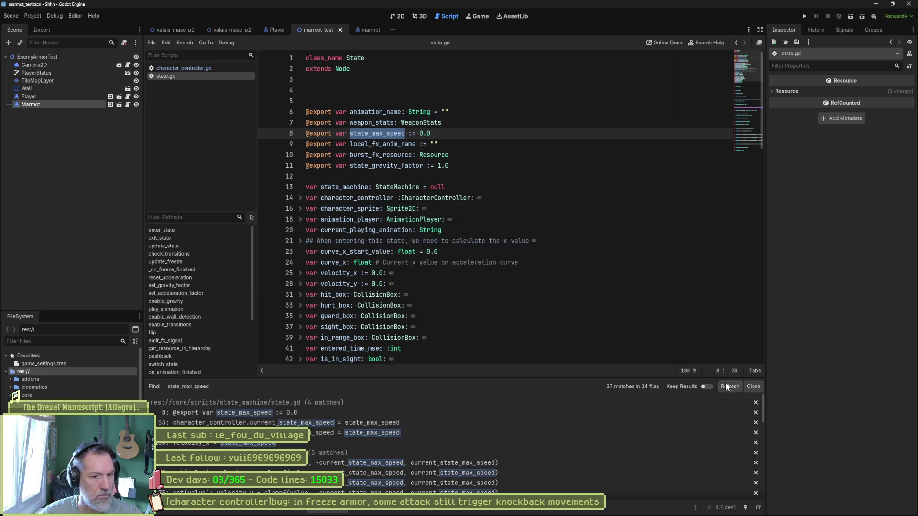
Review and clear the Errors list, then reopen the 27-match results at the line 53 match.
left_click(754, 387)
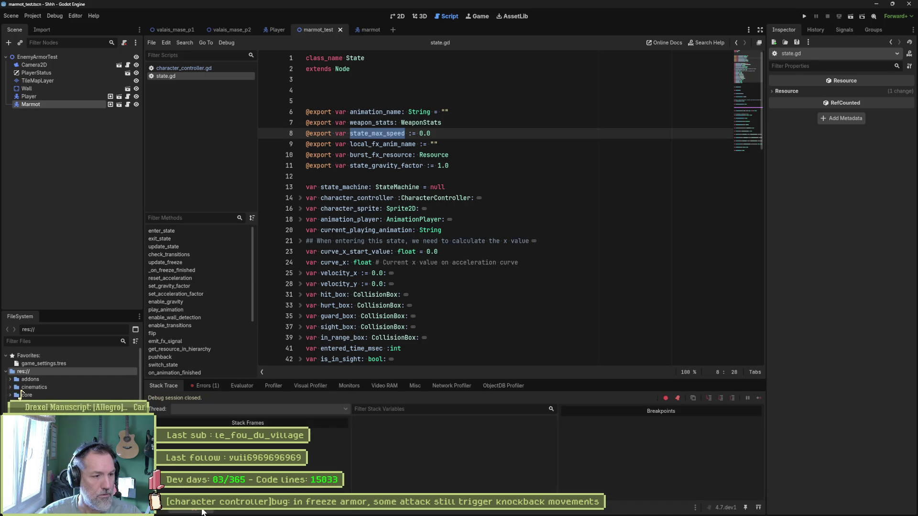
left_click(206, 385)
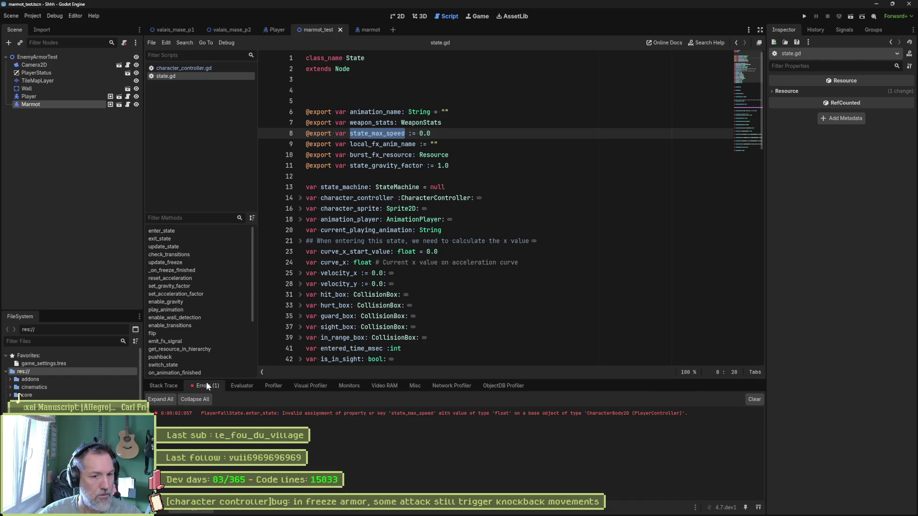
left_click(756, 399)
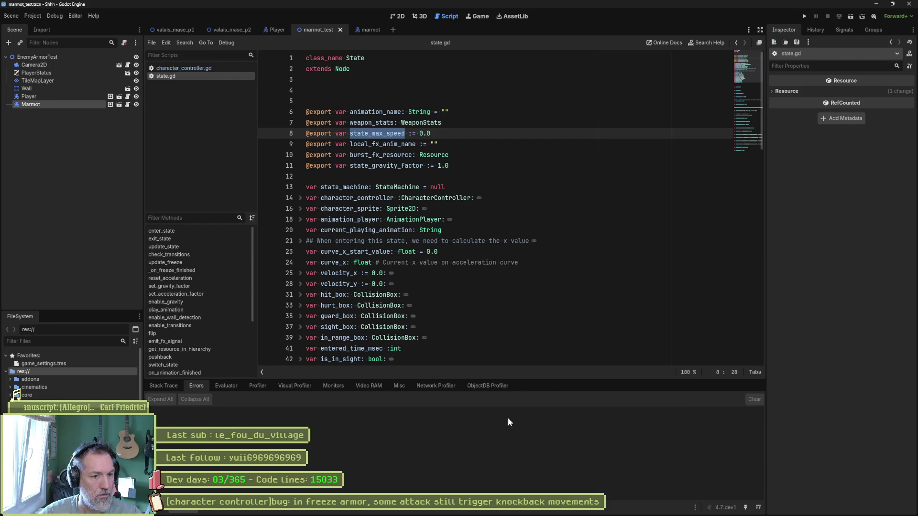
left_click(167, 385)
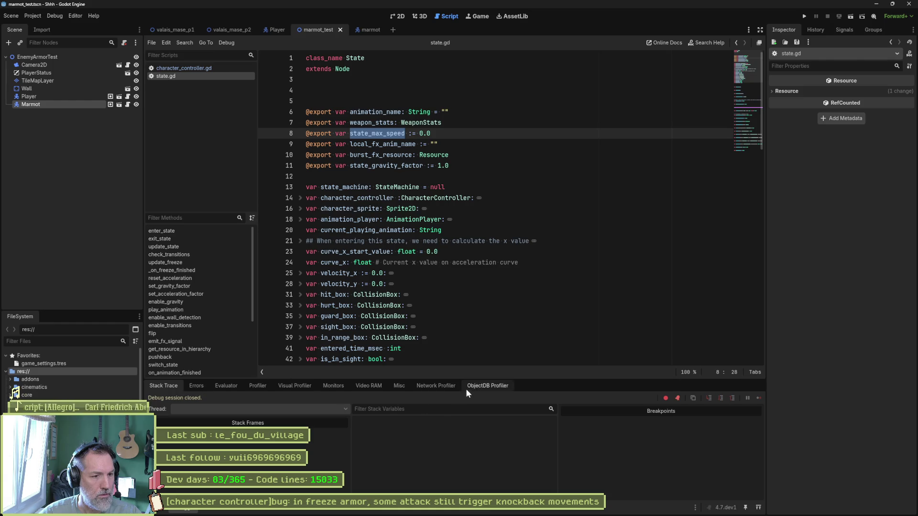
left_click(312, 510)
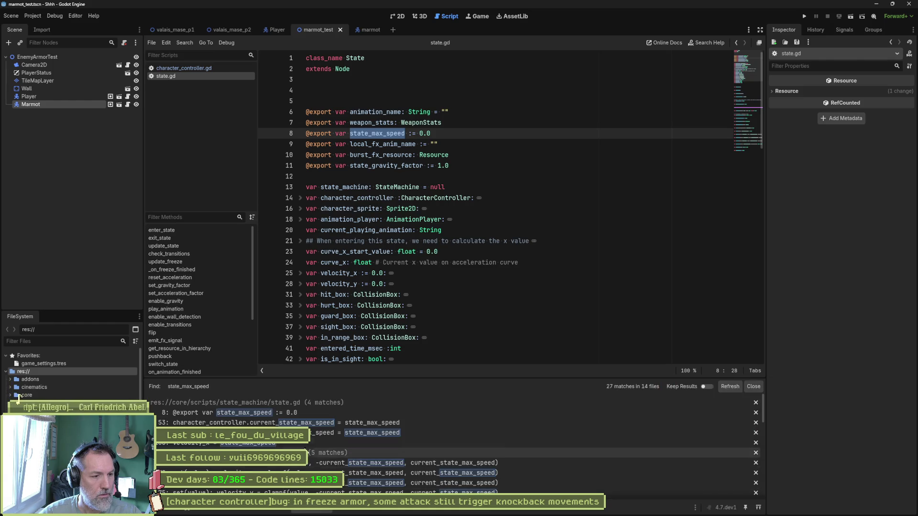
left_click(302, 422)
scroll(466, 287, "down", 3)
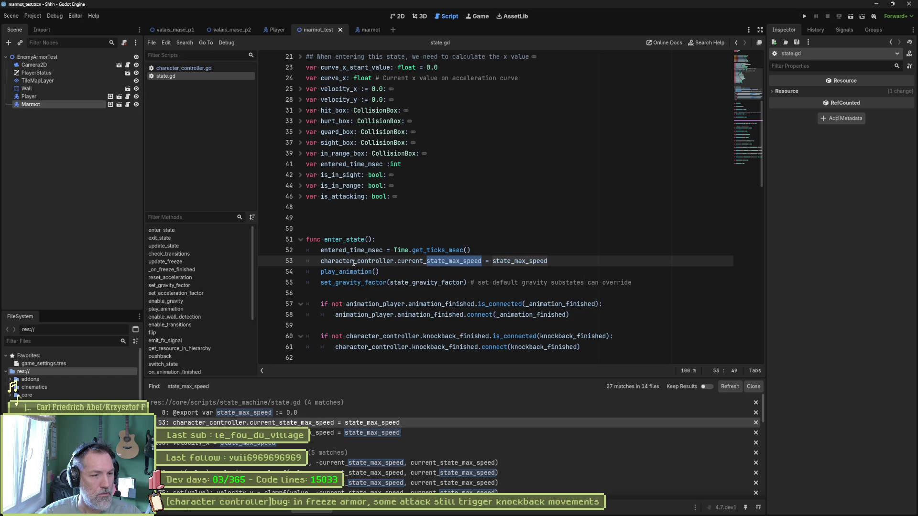
Re-run the state_max_speed search with Whole Words and Match Case (15 matches, 8 files) and jump to update_freeze's match.
double_click(519, 261)
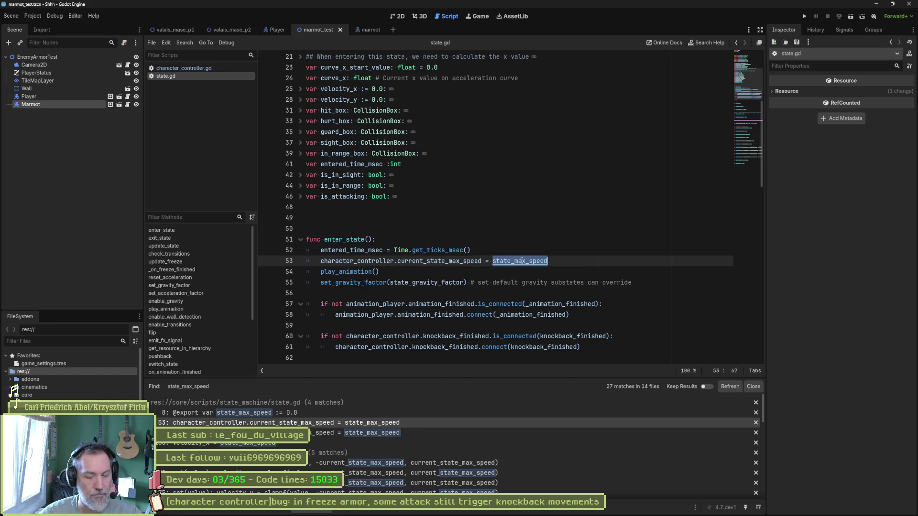
key("ctrl+shift+f")
left_click(408, 232)
left_click(454, 232)
left_click(458, 293)
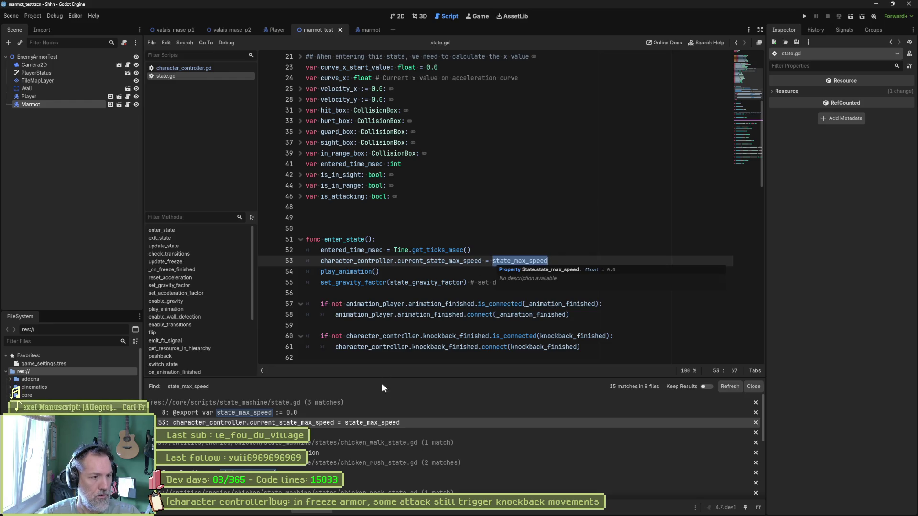
left_click(348, 435)
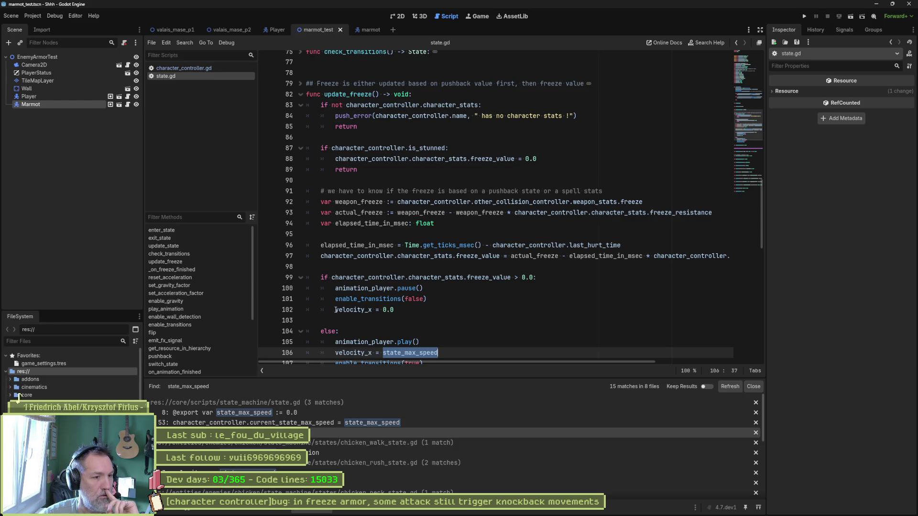
Collapse the chicken result groups and open the marmot_move_state.gd line 12 match.
left_click_drag(334, 309, 419, 310)
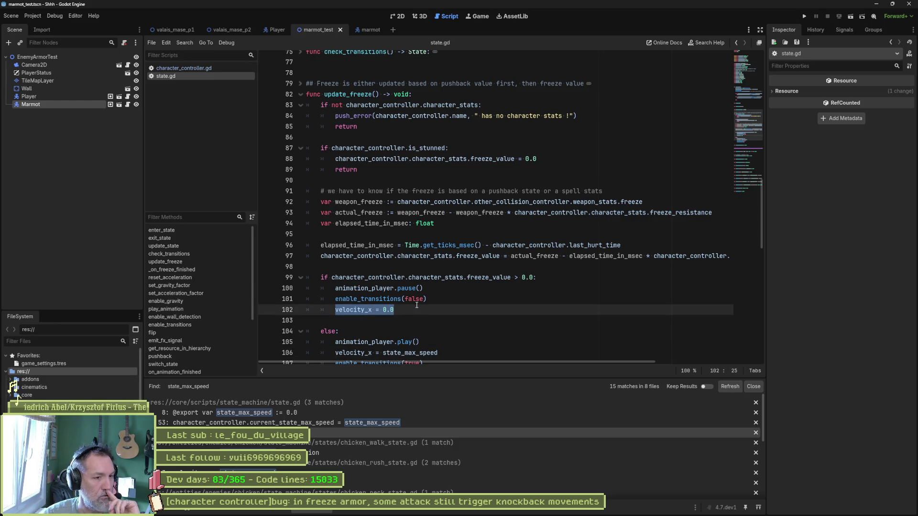
left_click(377, 445)
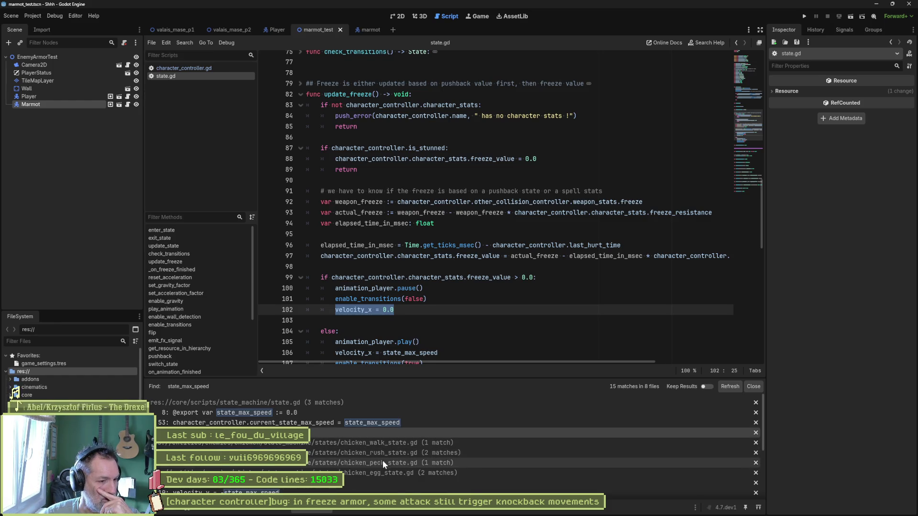
left_click(383, 473)
scroll(386, 483, "down", 3)
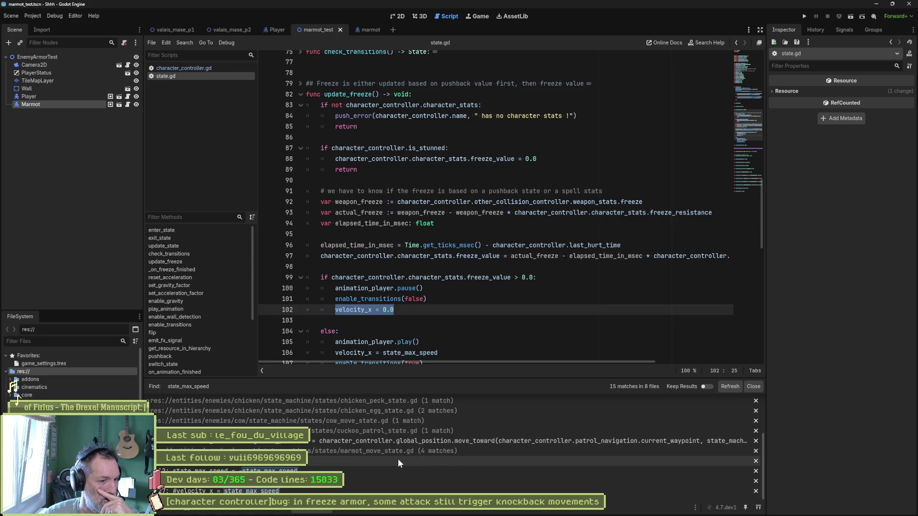
left_click(398, 460)
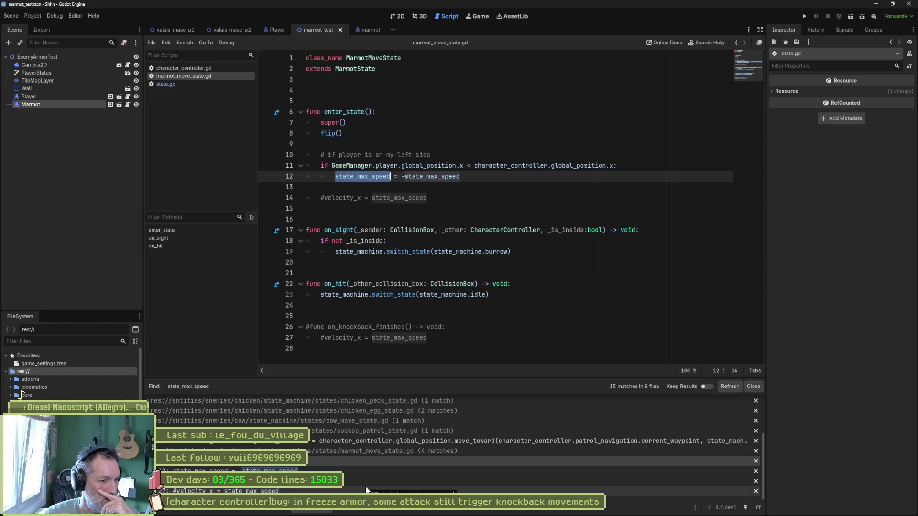
Check the Output panel, restore the search results, and launch the project for another test.
left_click(479, 316)
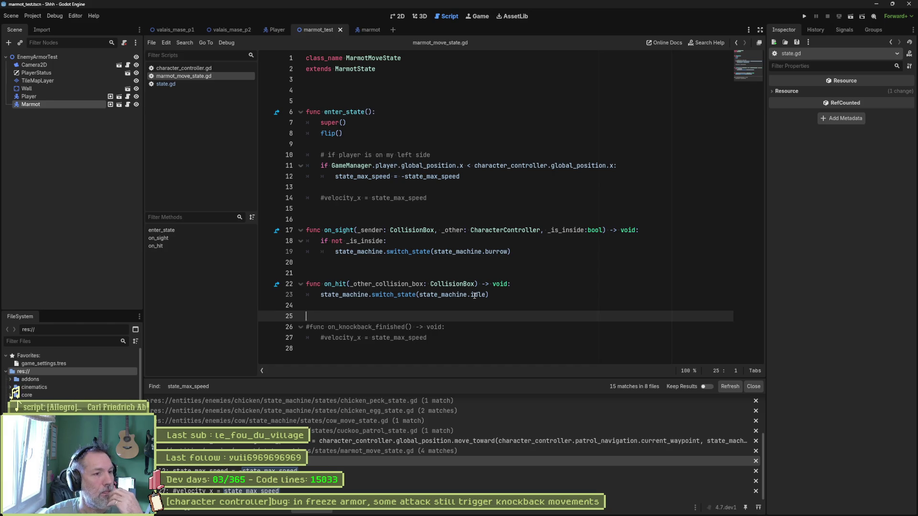
left_click(754, 386)
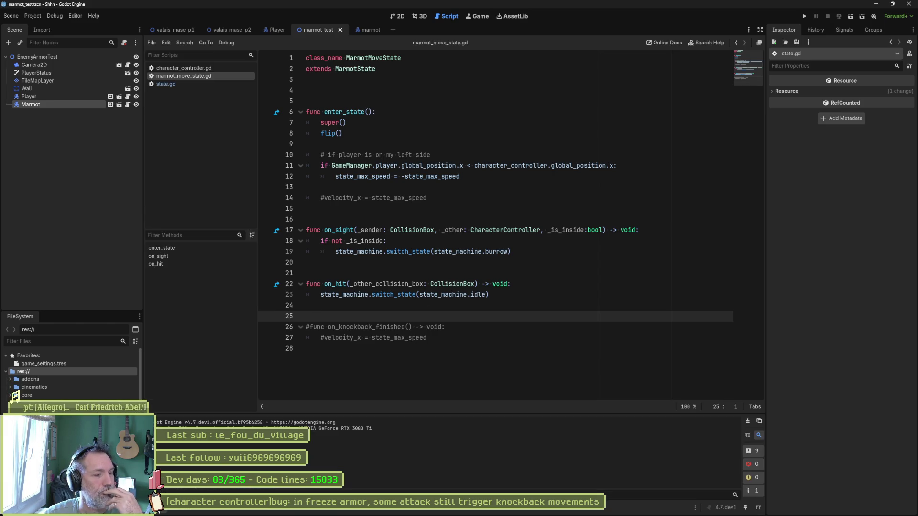
left_click(341, 511)
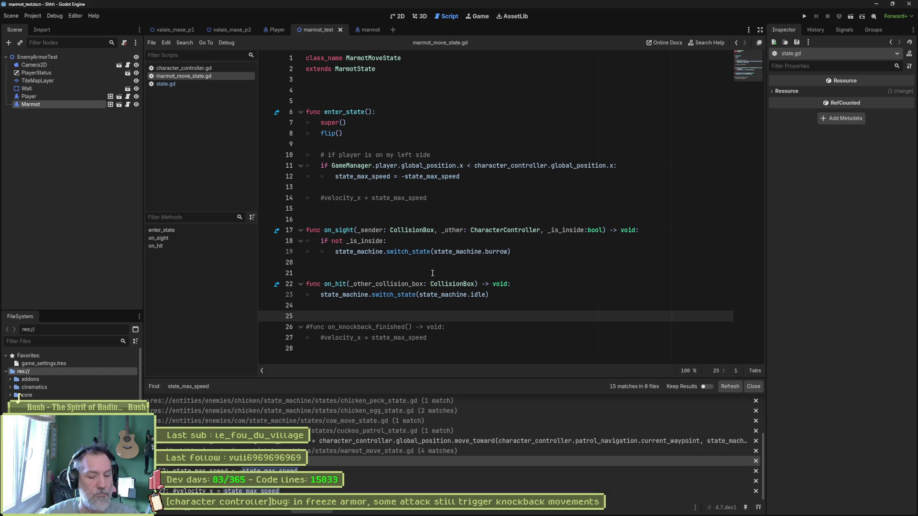
key("F5")
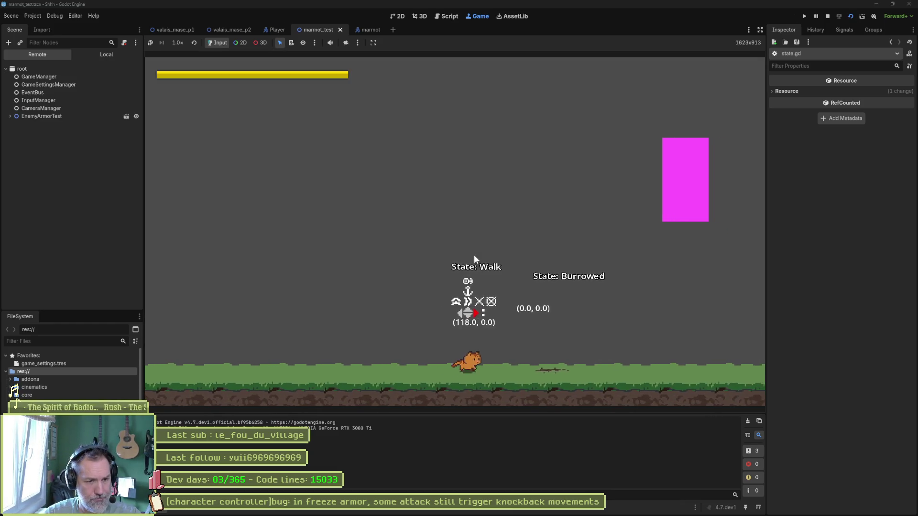
Walk and paw-attack around the armored marmot to see if the player gets knocked back, then stop the game.
key("Left")
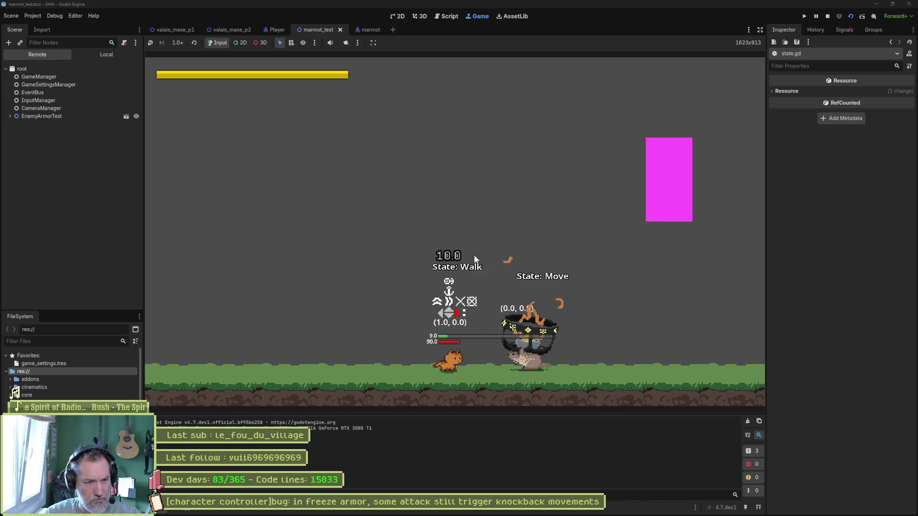
key("x")
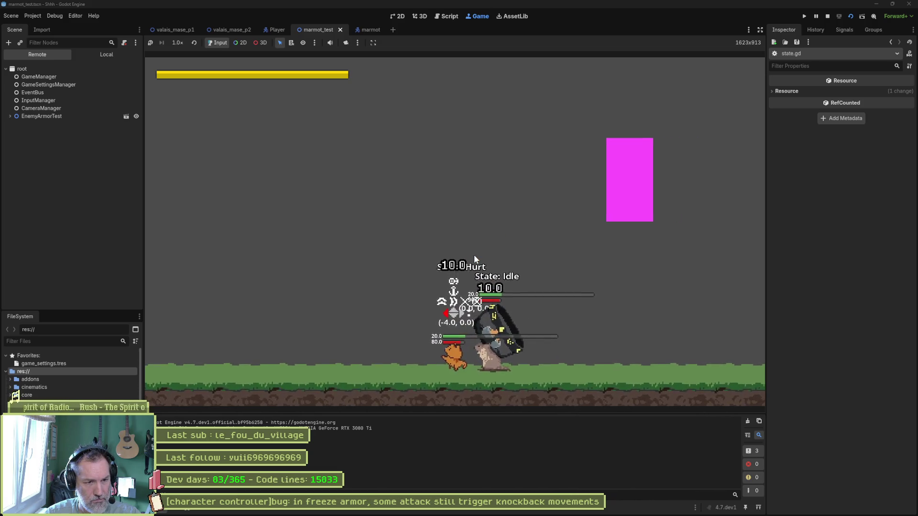
key("Right")
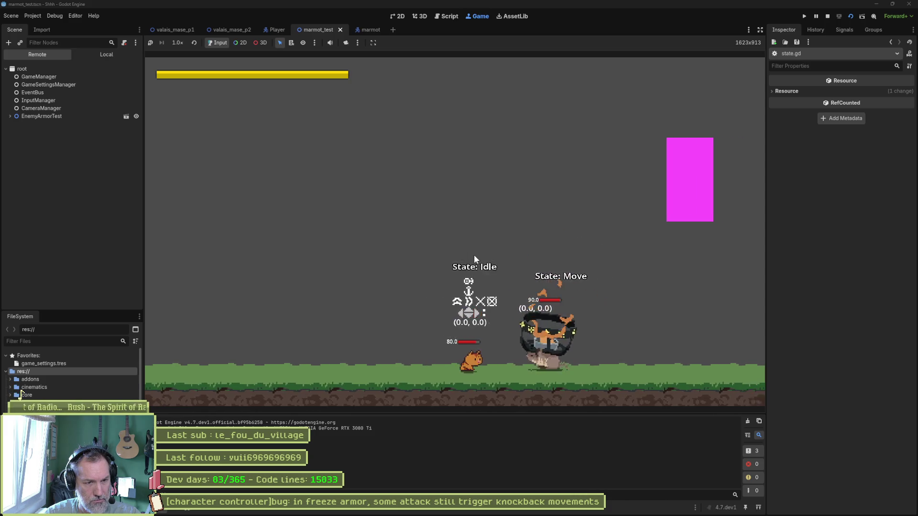
key("x")
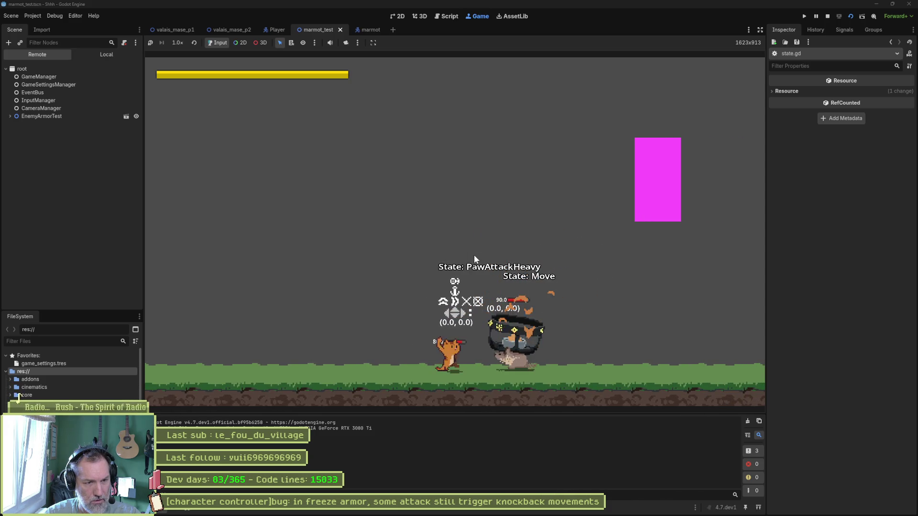
key("Left")
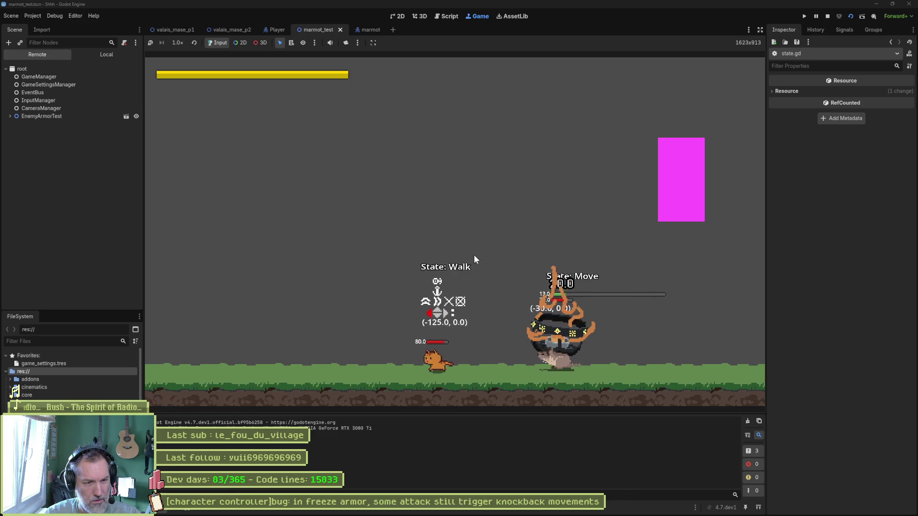
key("Left")
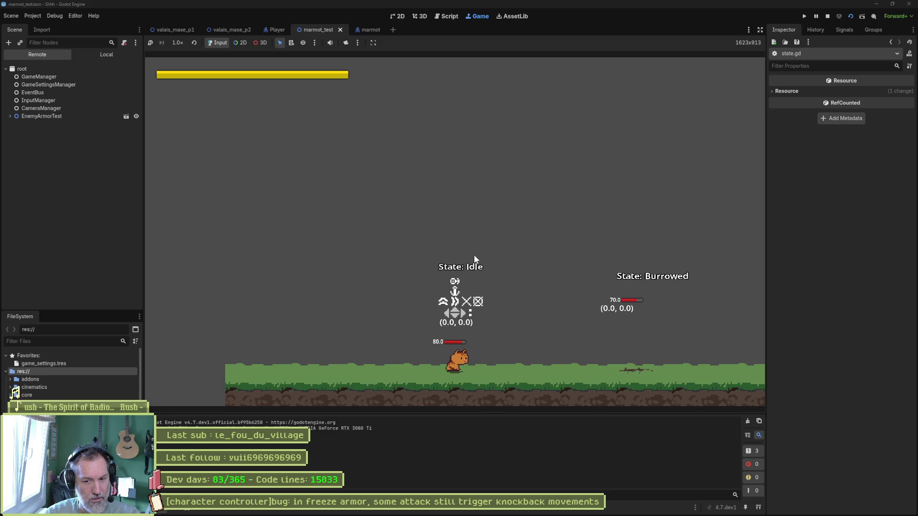
key("Right")
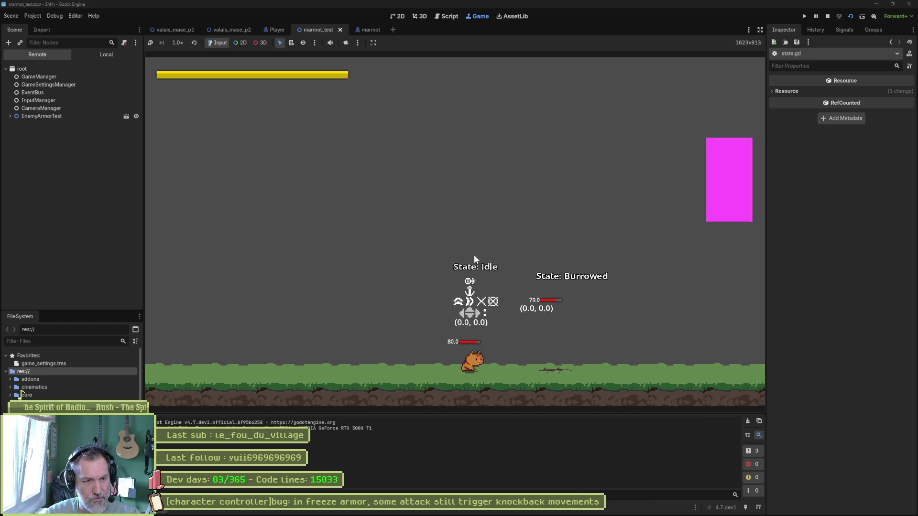
key("Right")
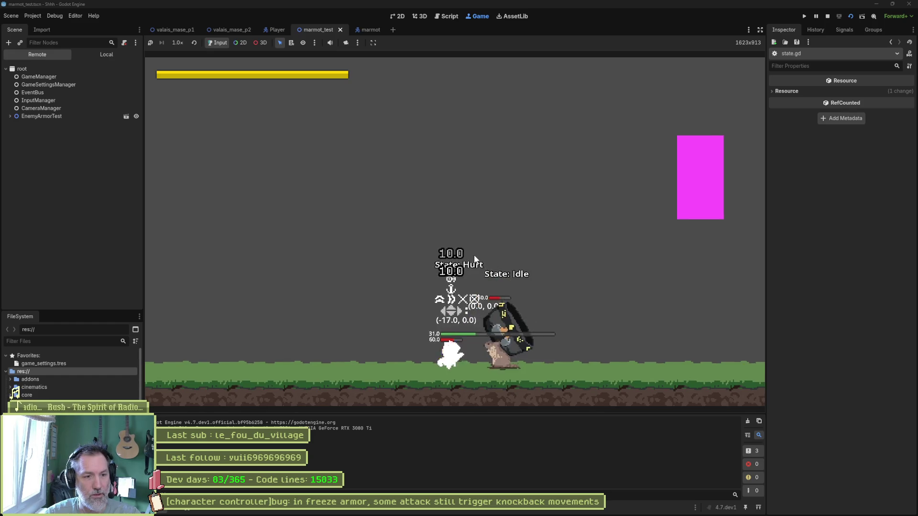
key("F8")
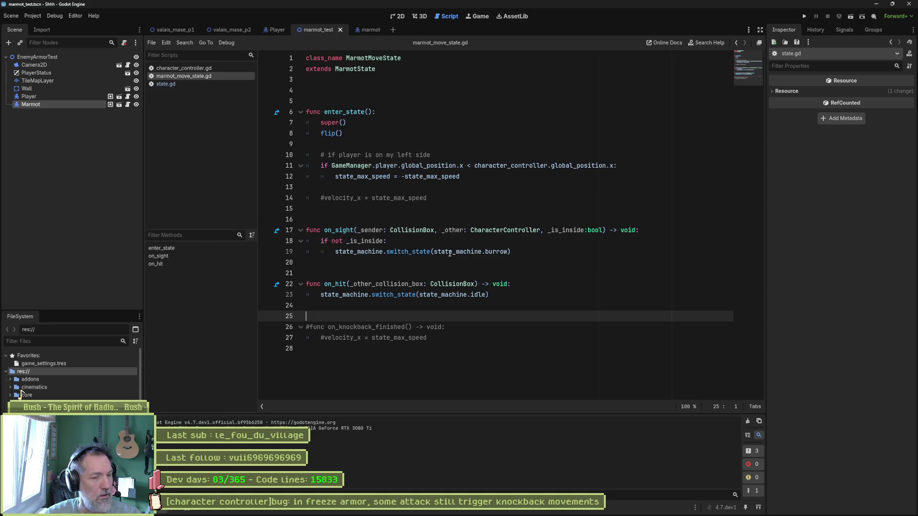
Make update_freeze's else branch print " back to state speed " with state_max_speed, save and relaunch.
left_click(438, 203)
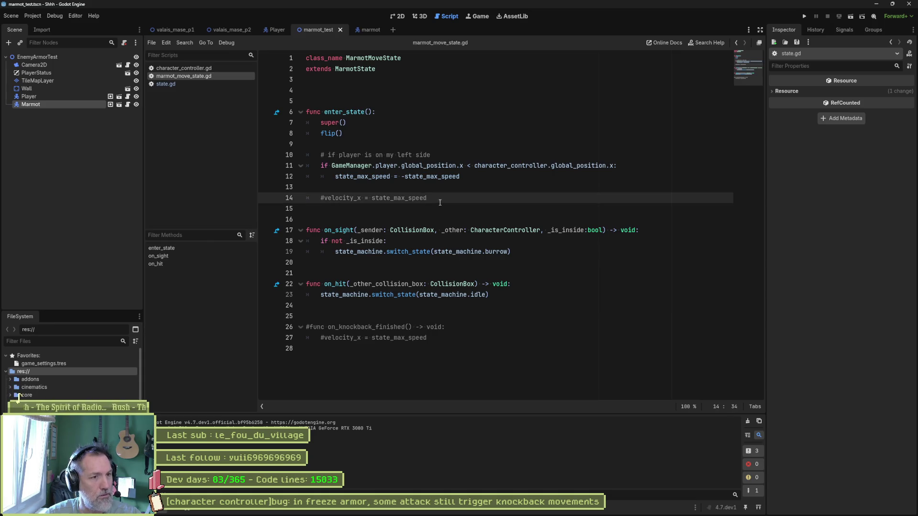
key("alt+Left")
type("f")
left_click(575, 322)
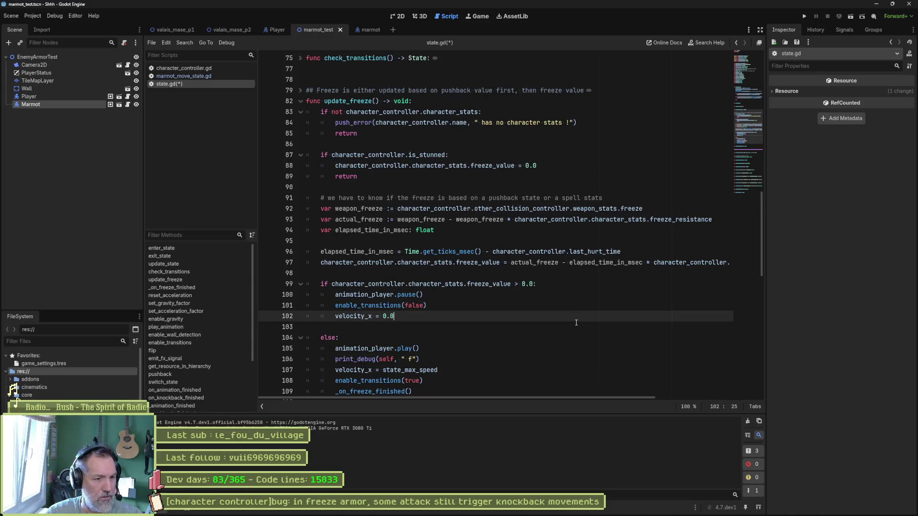
left_click(441, 371)
double_click(434, 370)
left_click(413, 359)
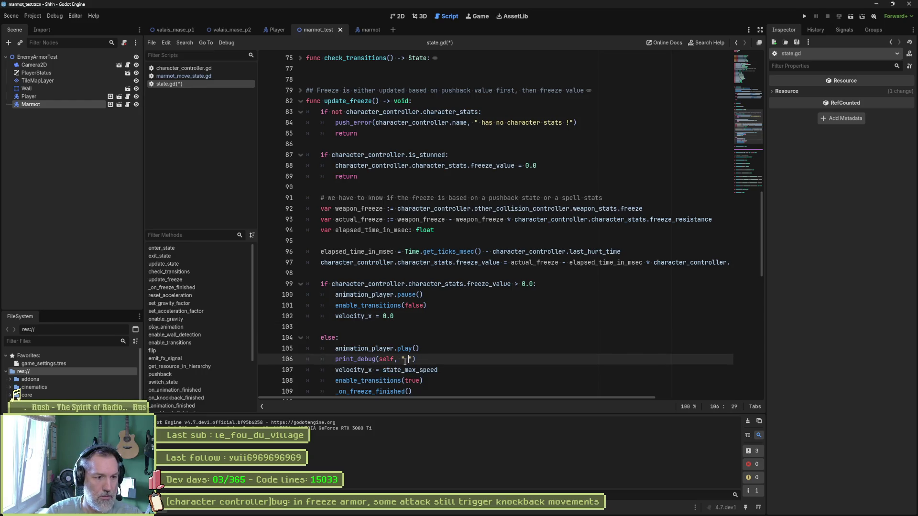
type("back to state spe")
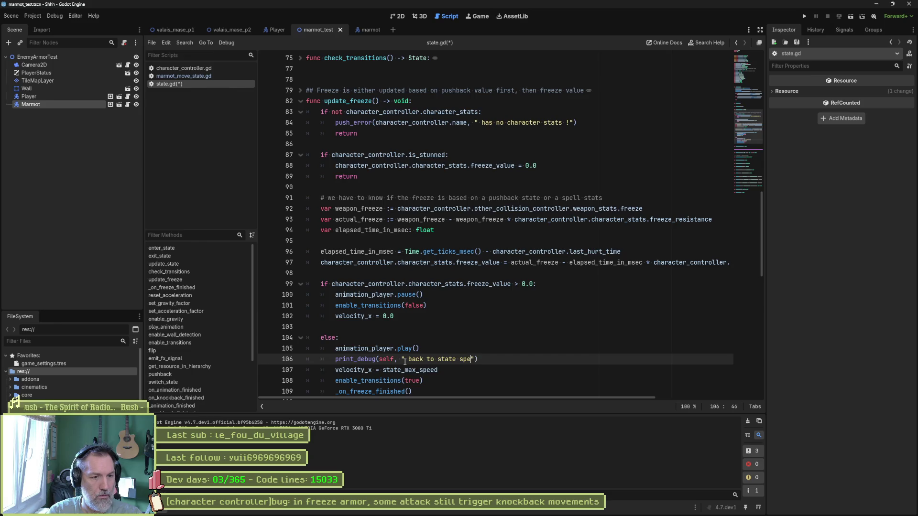
type("ed \", state_max_speed")
key("ctrl+s")
key("F5")
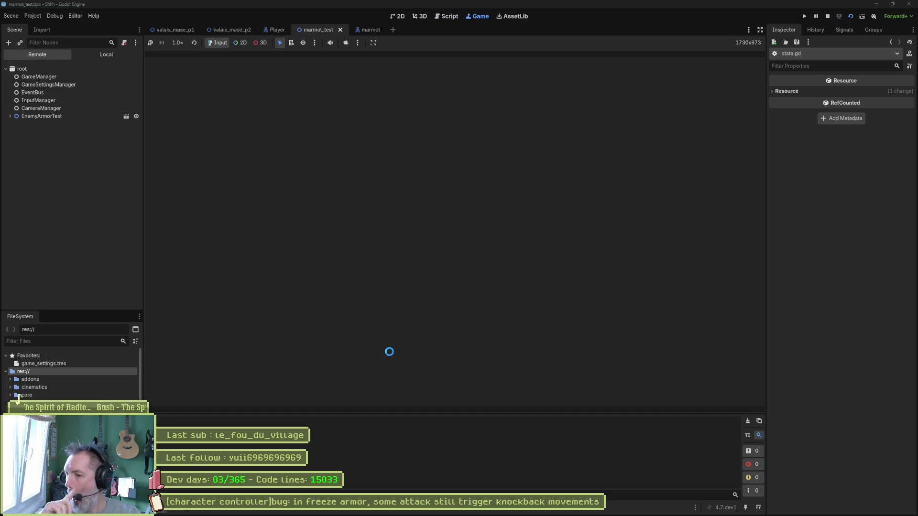
Attack the marmot to trigger the debug print, then return to state.gd at line 107.
key("Right")
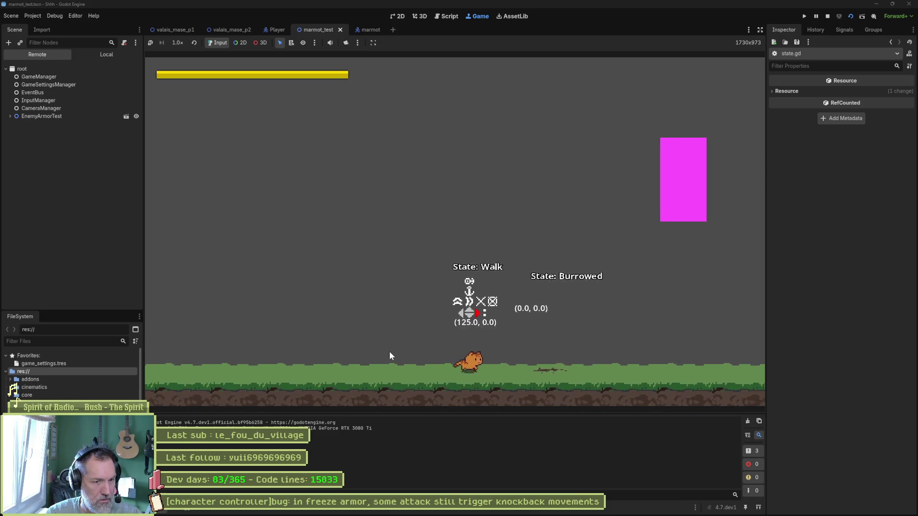
key("x")
key("Left")
key("Left")
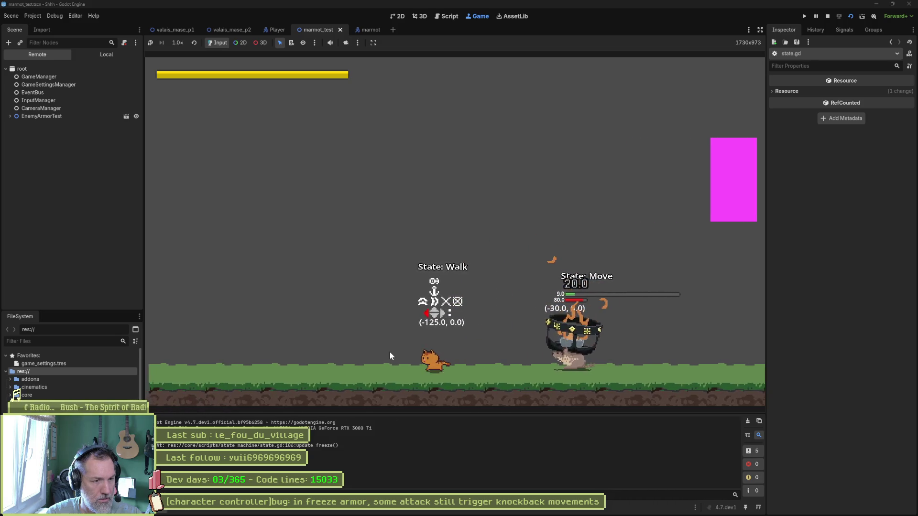
left_click(280, 445)
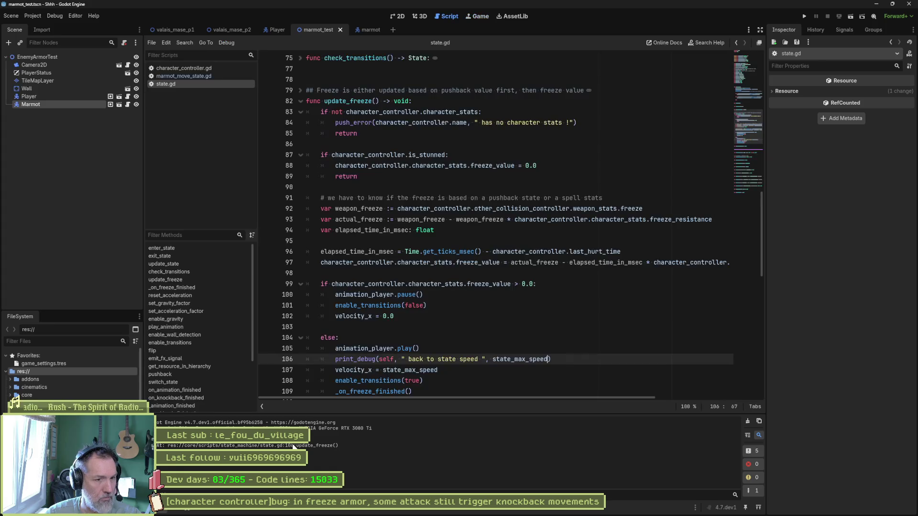
double_click(432, 372)
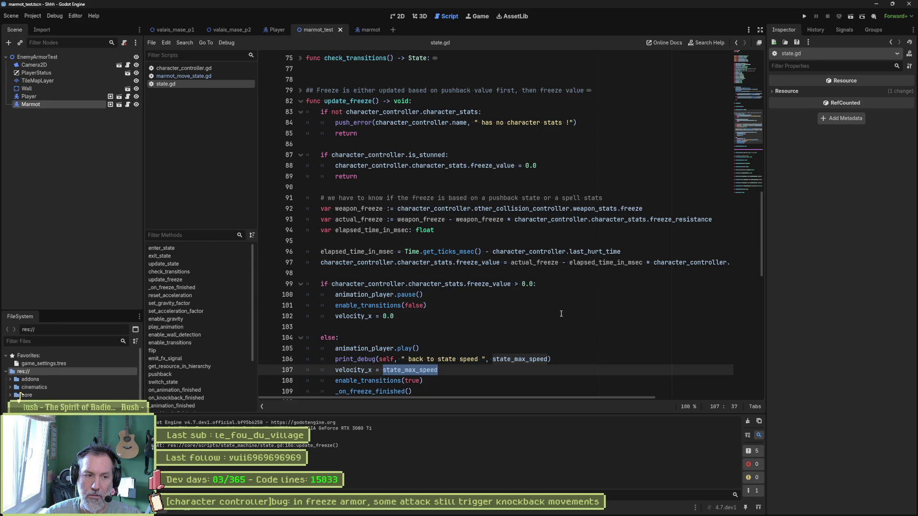
Delete the print_debug line from update_freeze's else branch and toggle a breakpoint on line 102.
left_click(556, 359)
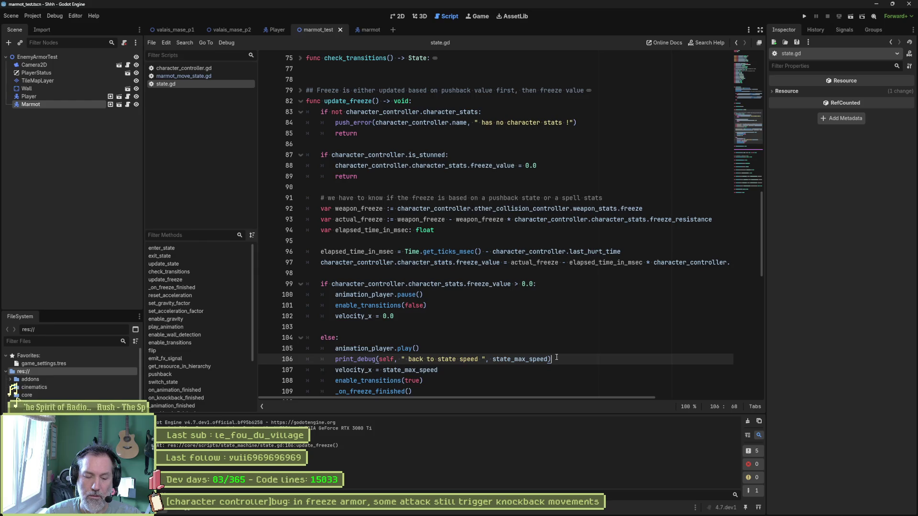
key("ctrl+shift+k")
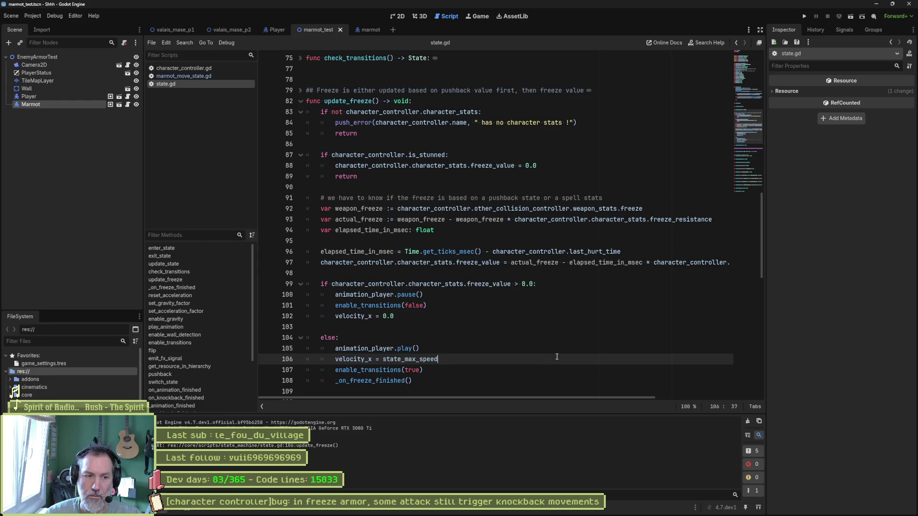
left_click(403, 316)
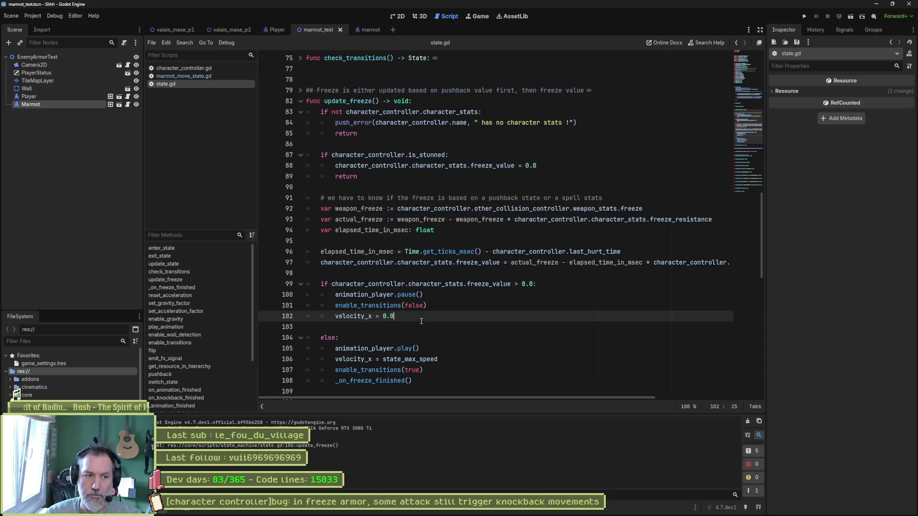
left_click(267, 316)
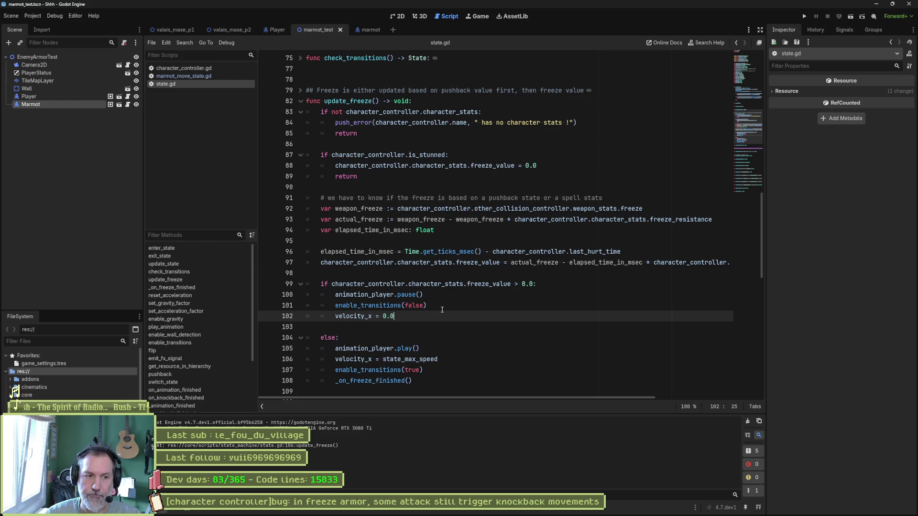
Add an 'if is_in_group("enemies"):' check with a print() line below velocity_x = 0.0 in update_freeze.
key("Return")
type("if ")
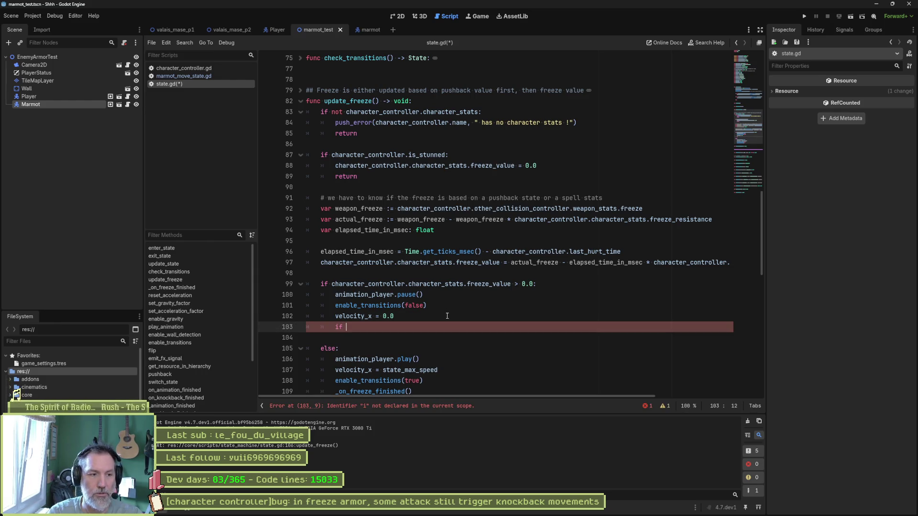
type("is_in")
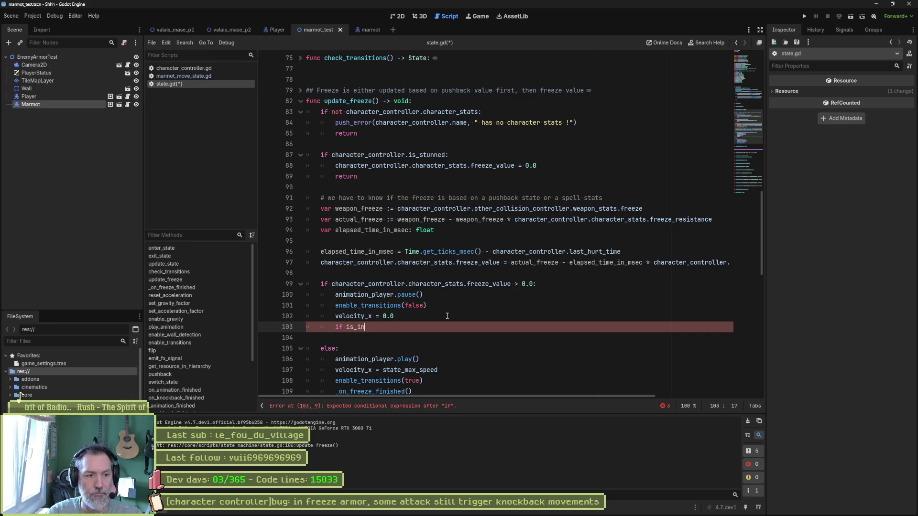
key("Down")
key("Down")
key("Down")
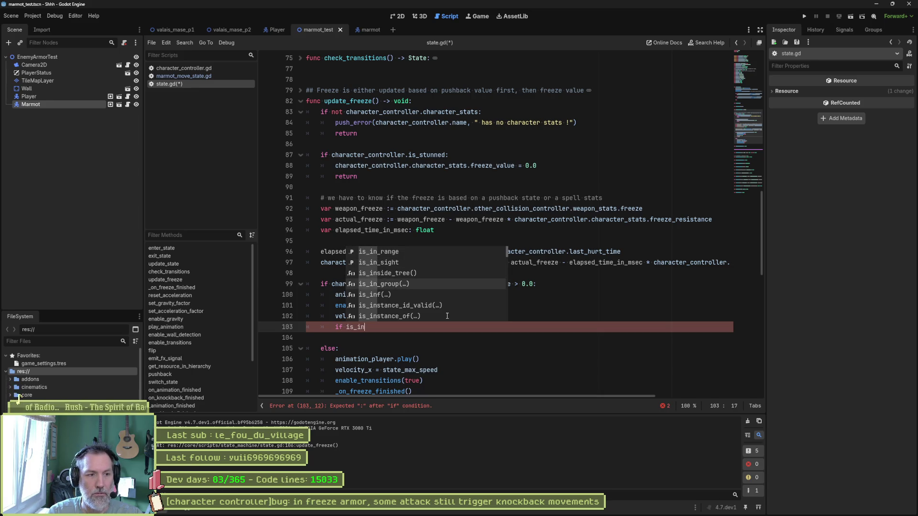
key("Return")
type("enemies\")")
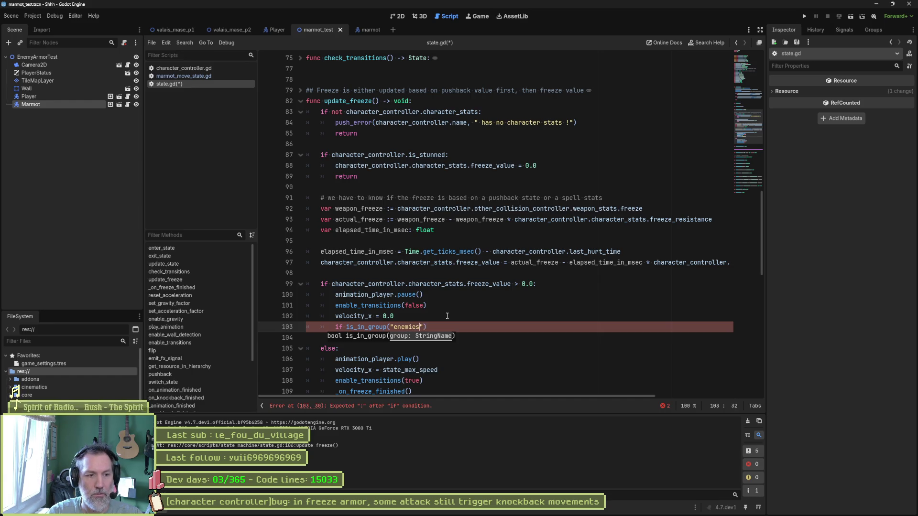
key("Right")
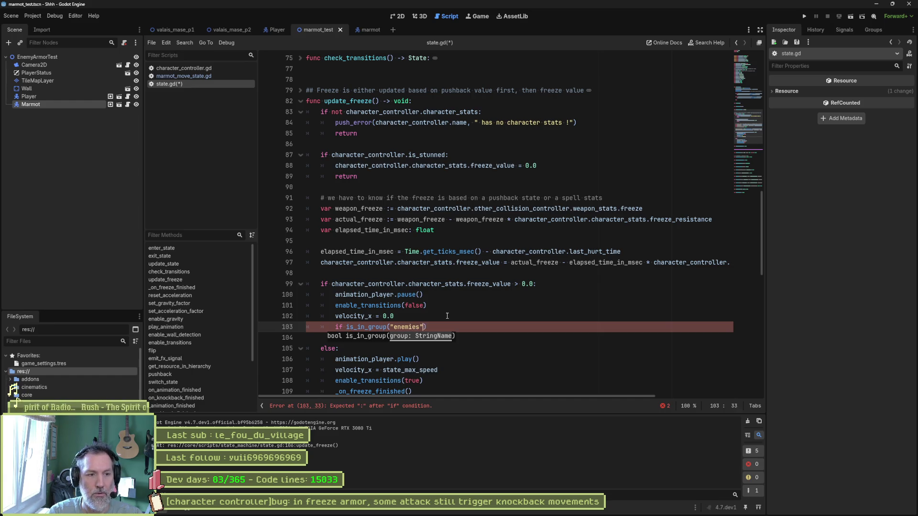
type(":")
key("Return")
type("print()")
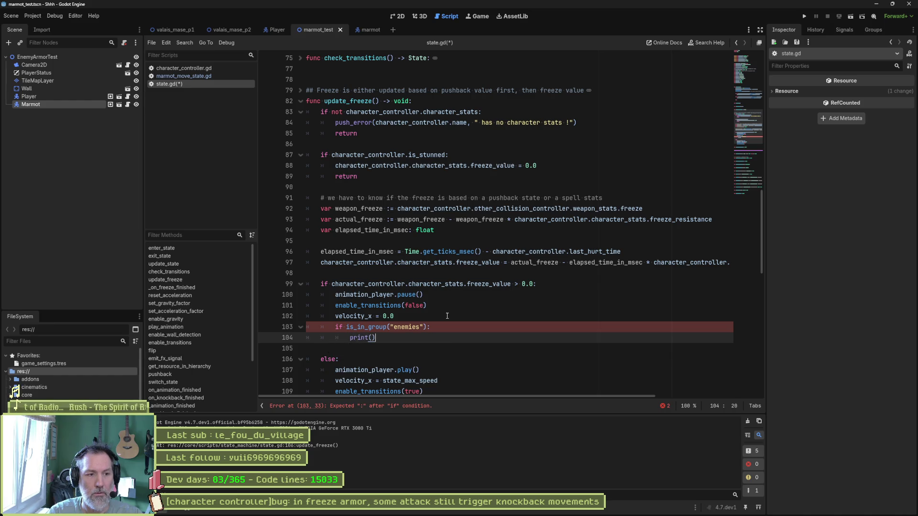
Save state.gd and run the project to test the new group check.
key("ctrl+s")
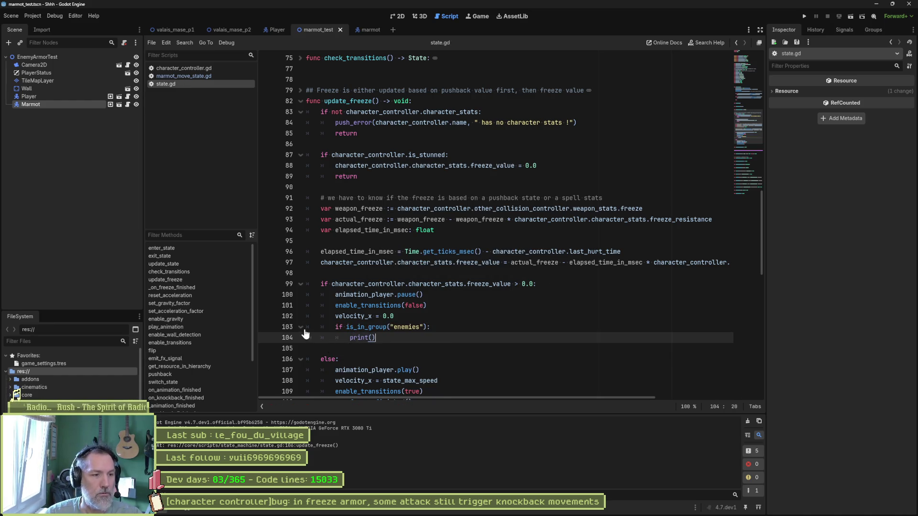
key("F5")
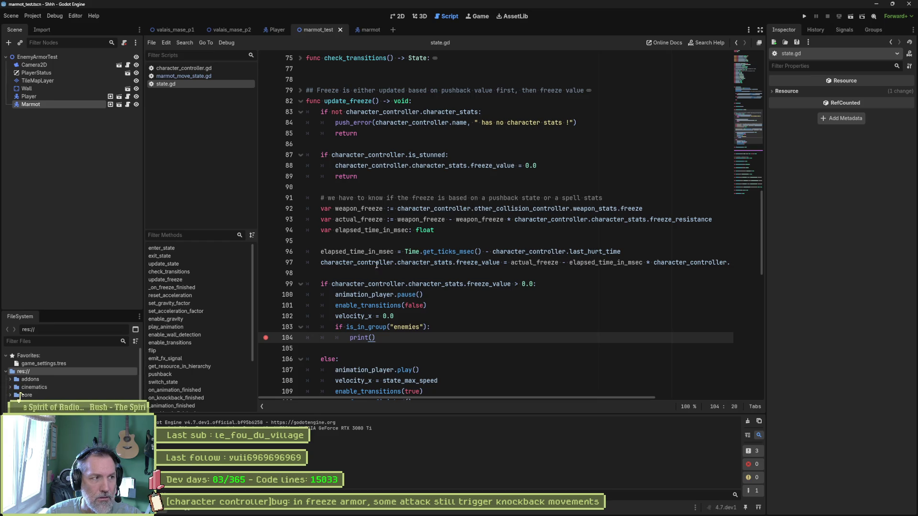
Copy the enemies group name from the node's Groups dock.
left_click(30, 104)
left_click(873, 29)
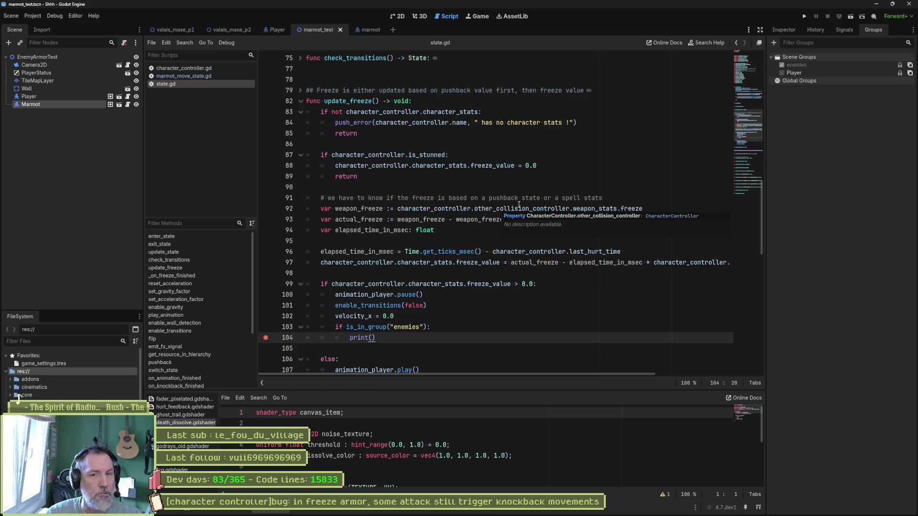
left_click(909, 68)
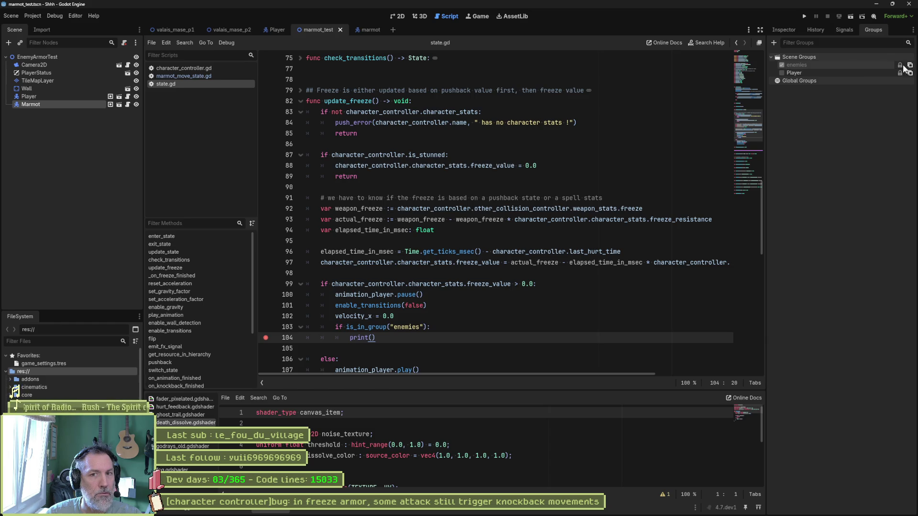
Paste the copied group name over the word on line 103, save state.gd and run the test scene.
double_click(406, 327)
key("ctrl+v")
key("ctrl+s")
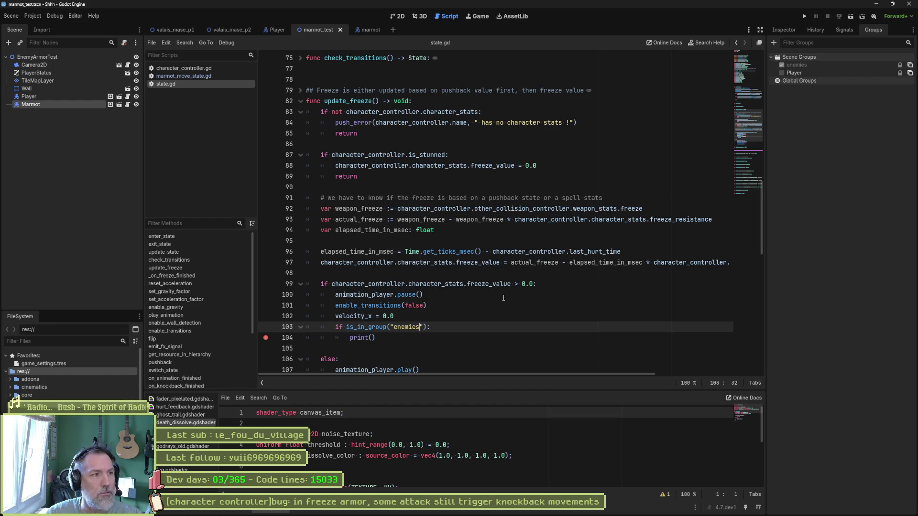
key("F5")
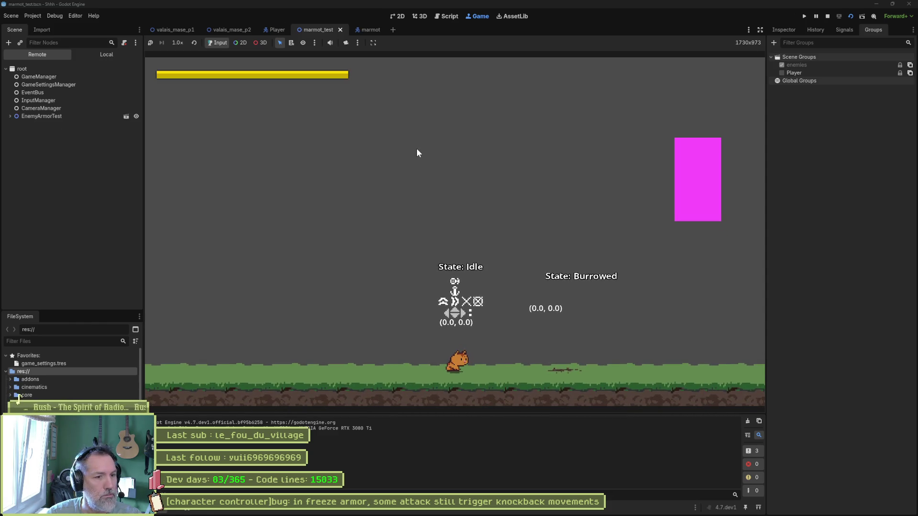
Expand EnemyArmorTest, Player and Marmot in the Remote scene tree and show Marmot's live properties.
left_click(14, 117)
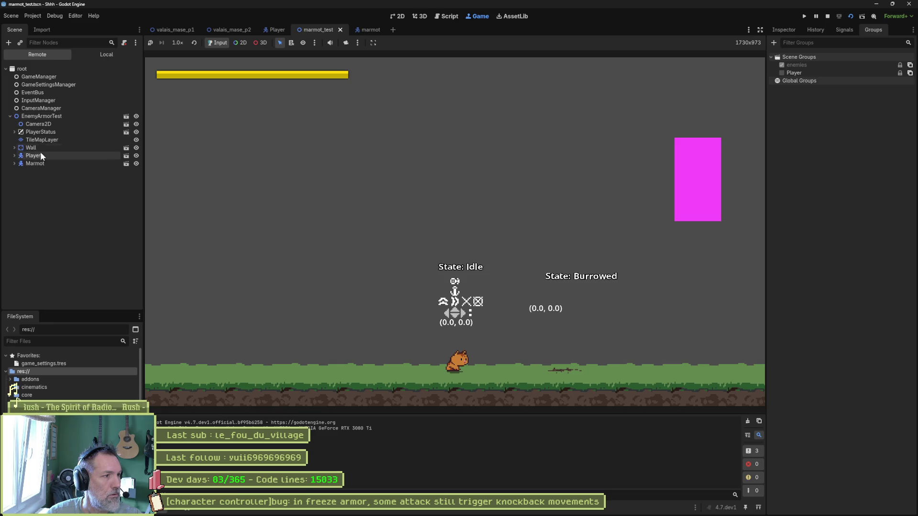
left_click(20, 164)
left_click(35, 164)
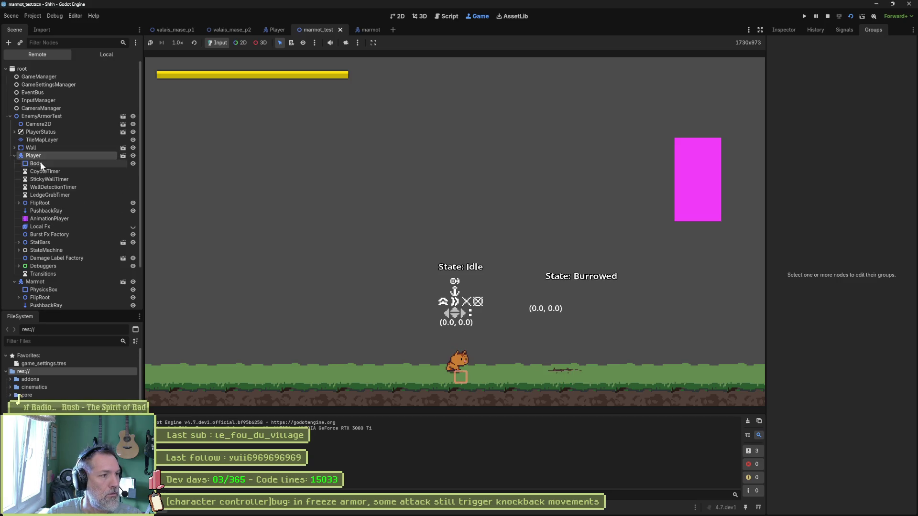
left_click(35, 163)
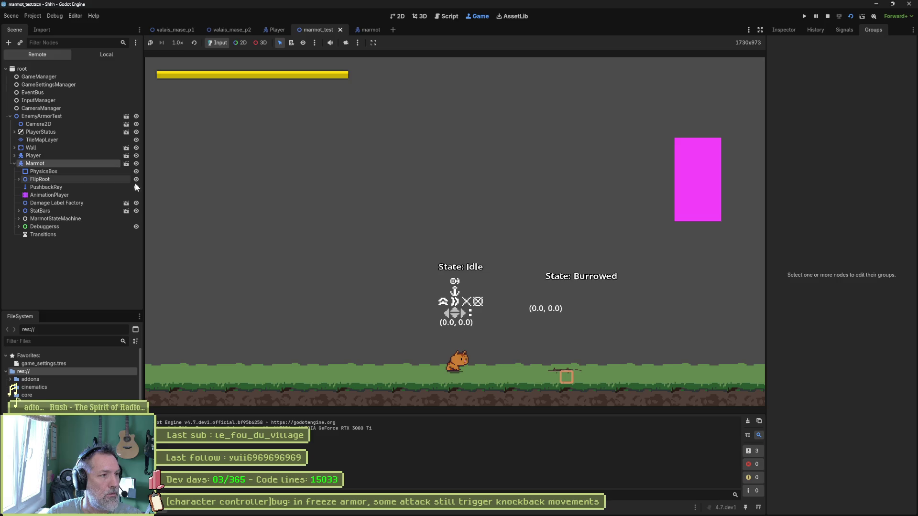
left_click(783, 30)
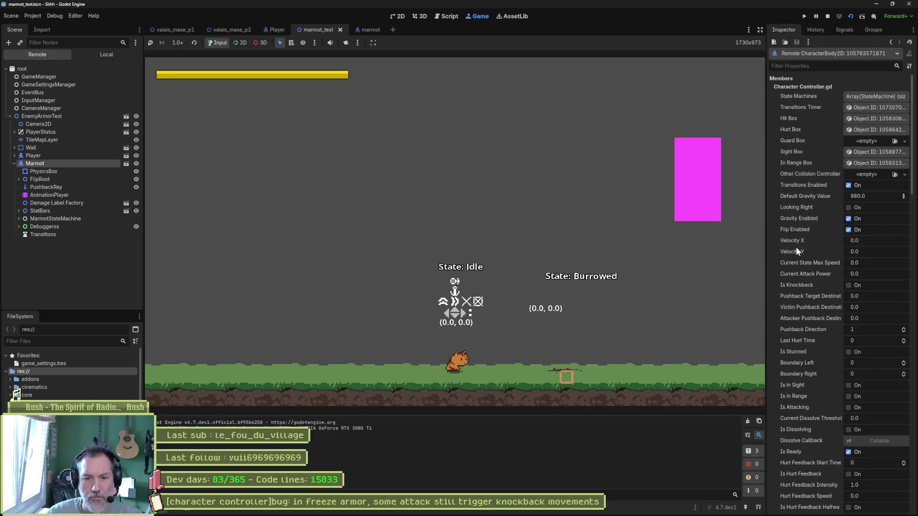
scroll(815, 337, "down", 5)
scroll(815, 338, "down", 5)
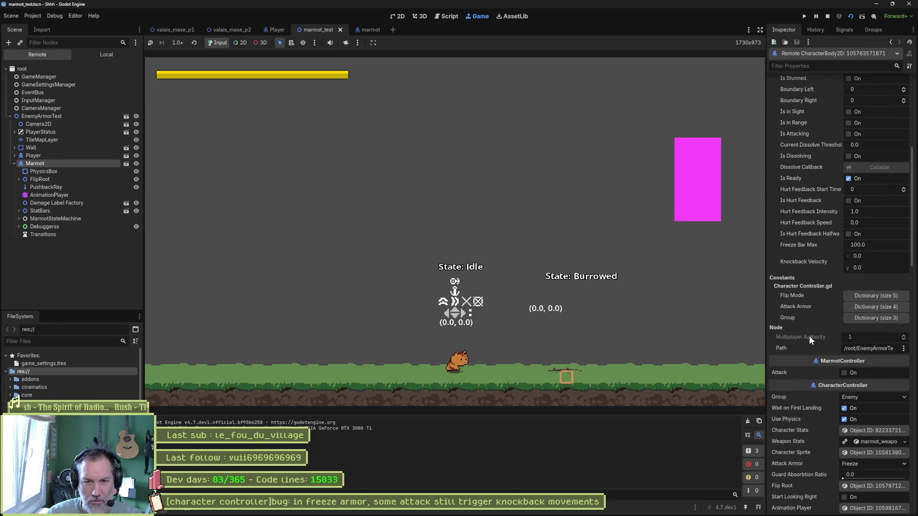
Confirm Marmot's live Group is Enemy via the Group dictionary and dropdown, then stop the game.
left_click(877, 318)
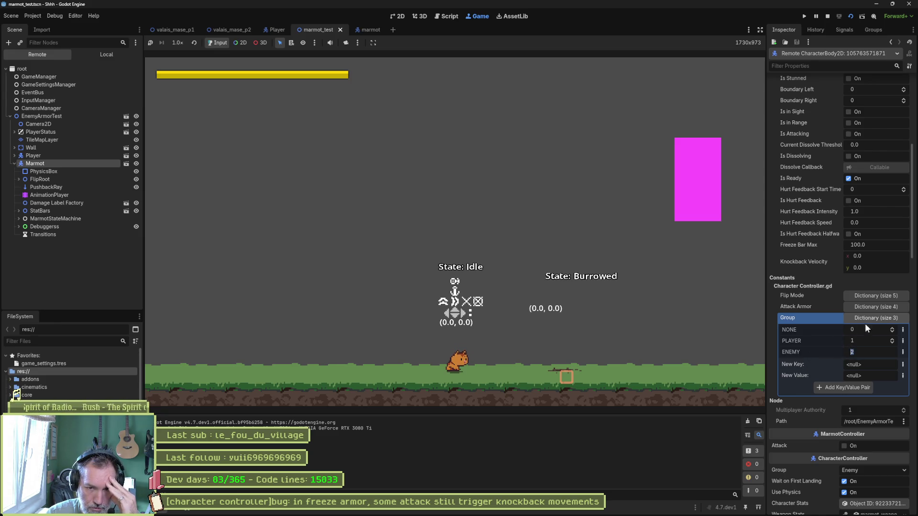
left_click(877, 318)
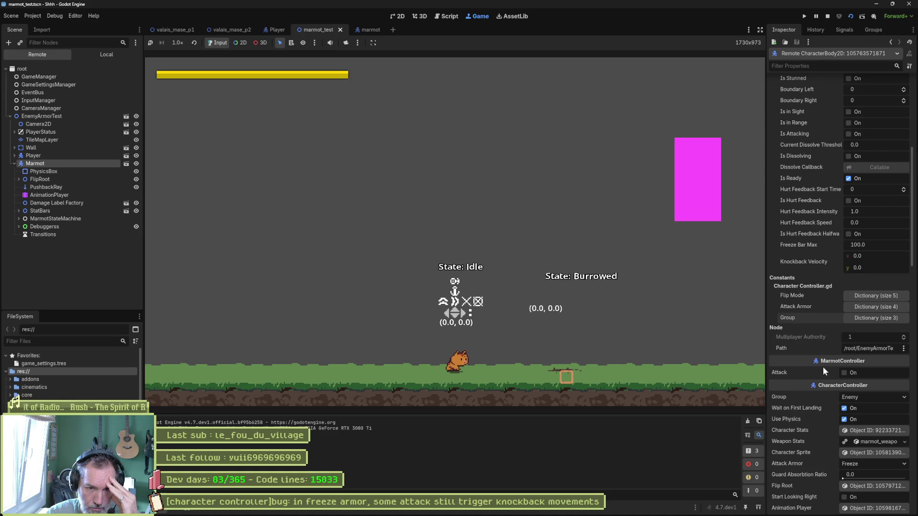
left_click(864, 397)
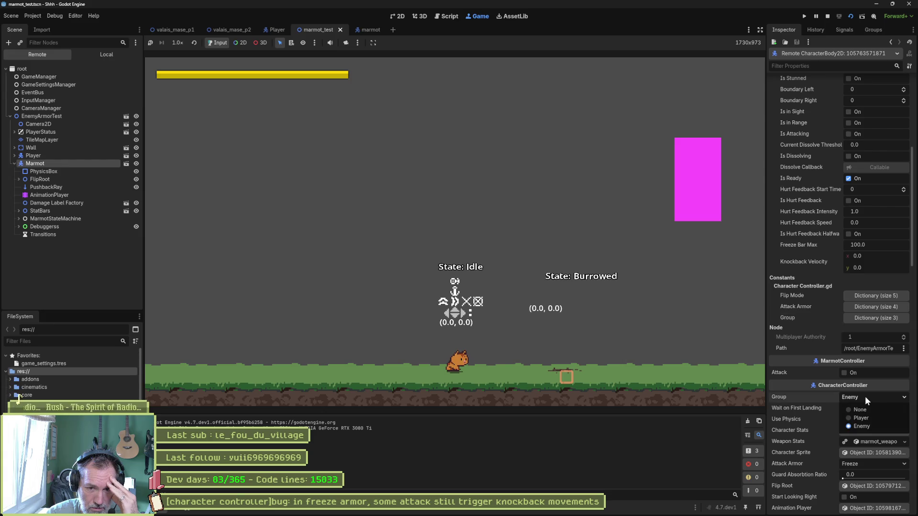
left_click(865, 397)
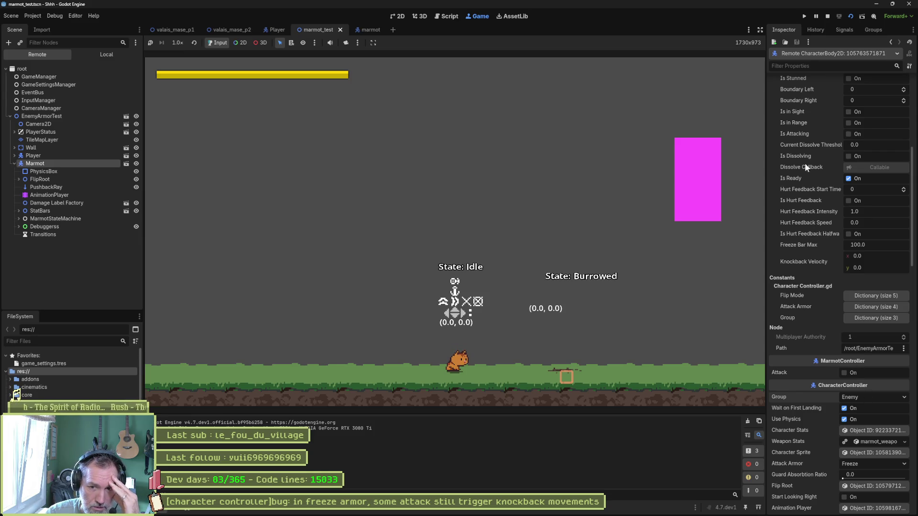
left_click(827, 16)
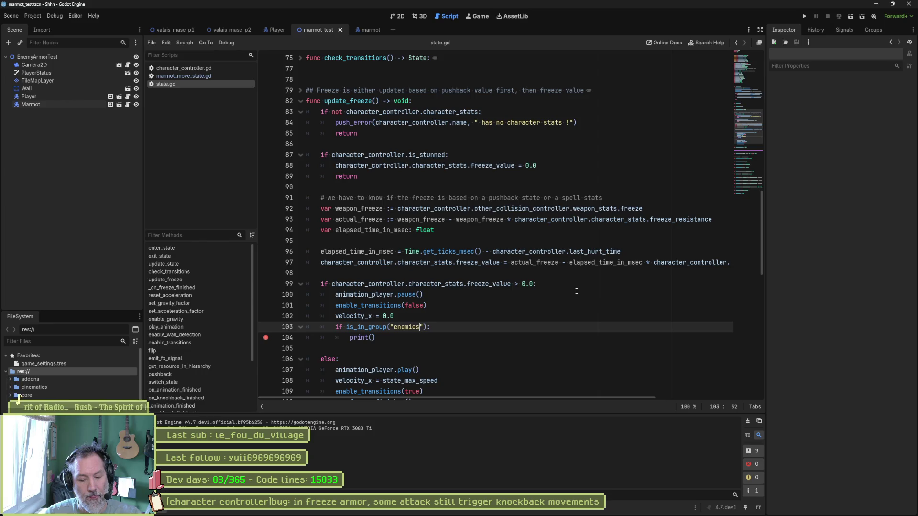
Run Find in Files for Enemy (0 matches) and switch to character_controller.gd.
key("ctrl+shift+f")
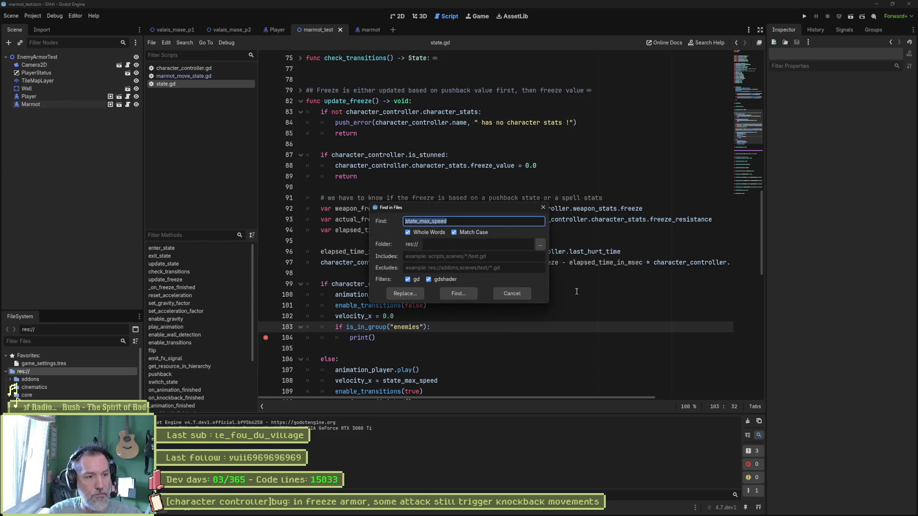
type("Enemy")
key("Return")
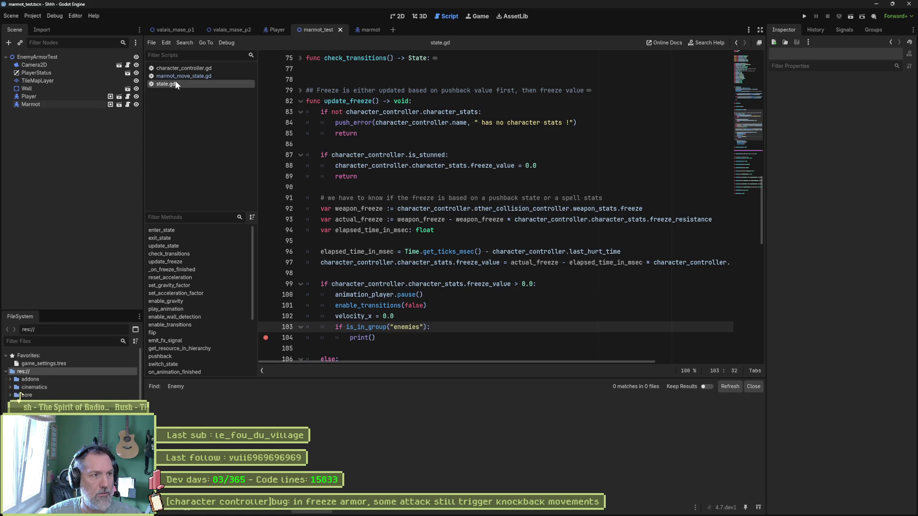
left_click(183, 67)
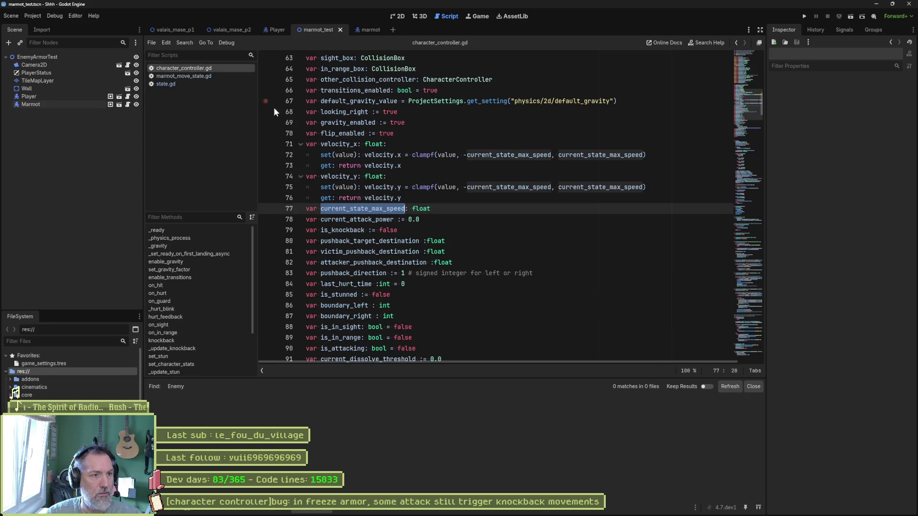
Jump to _ready and highlight the ENEMY check and "enemy" group name on lines 159-160.
left_click(188, 231)
scroll(488, 252, "down", 1)
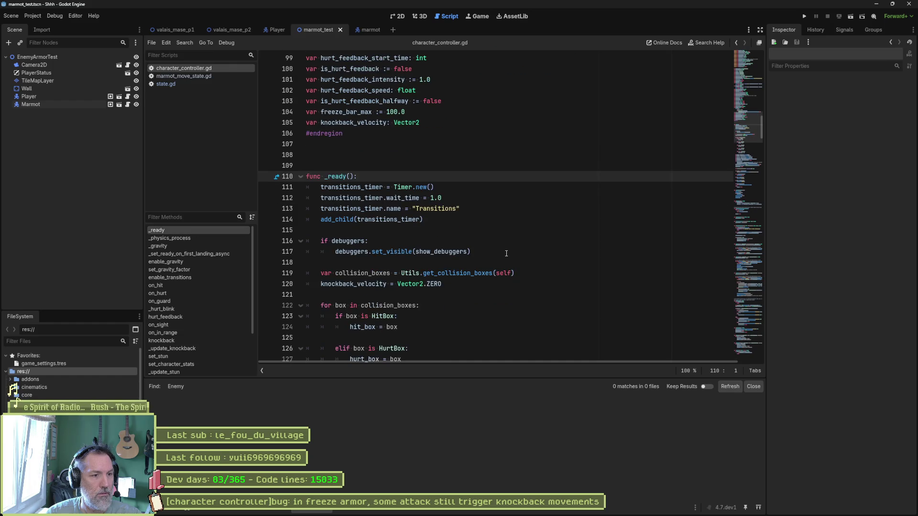
scroll(552, 266, "down", 2)
scroll(552, 266, "down", 3)
scroll(552, 266, "down", 2)
scroll(549, 262, "down", 3)
scroll(549, 258, "down", 1)
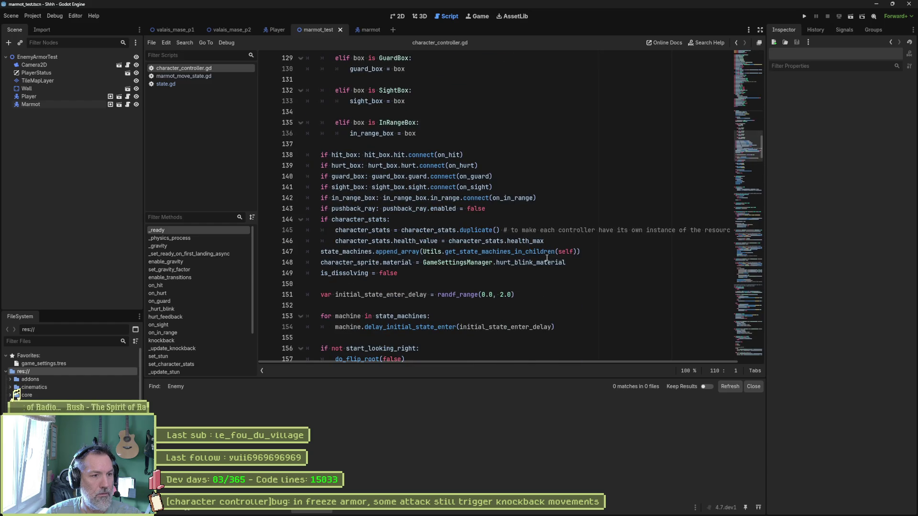
scroll(541, 262, "down", 2)
scroll(541, 263, "down", 1)
scroll(540, 266, "down", 1)
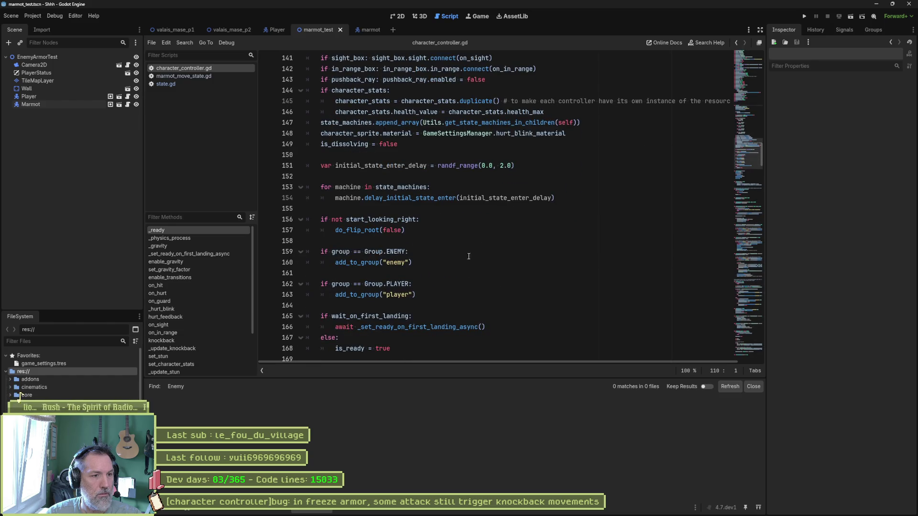
double_click(396, 251)
double_click(394, 263)
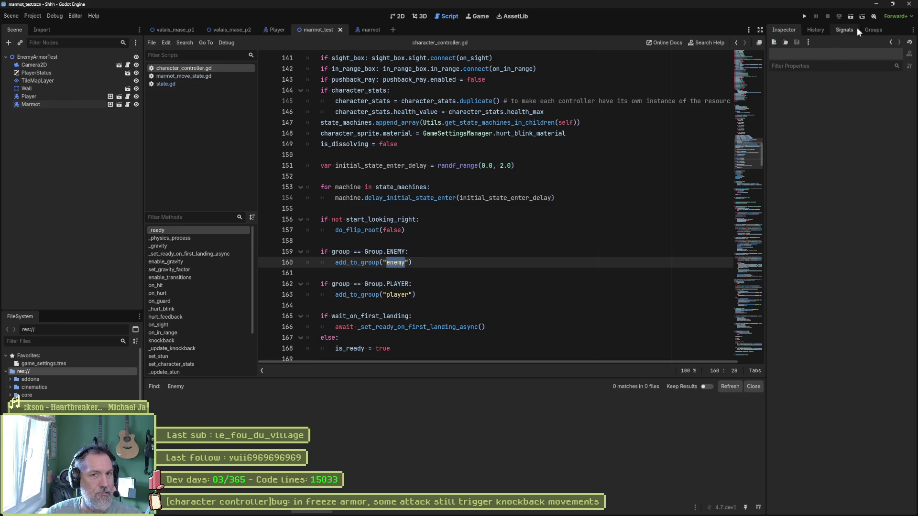
List Marmot's groups in the Groups dock, showing "enemies" and Player.
left_click(873, 29)
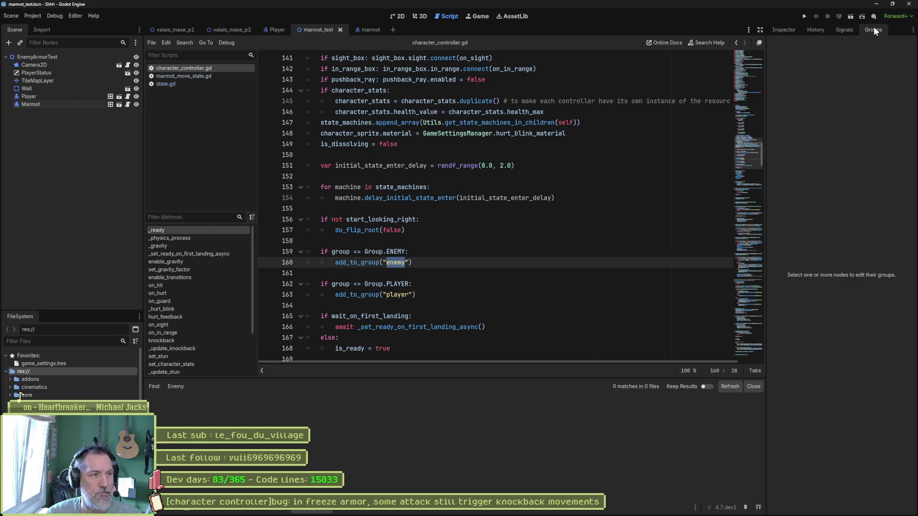
left_click(61, 104)
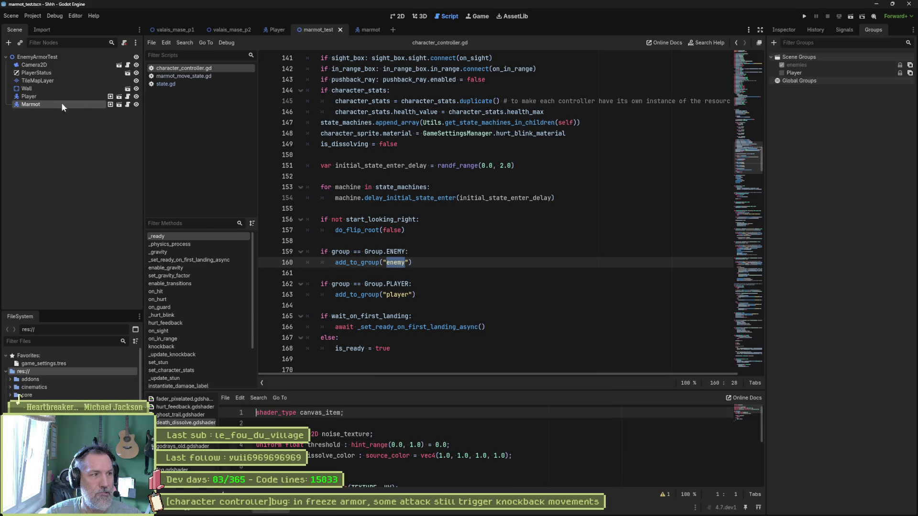
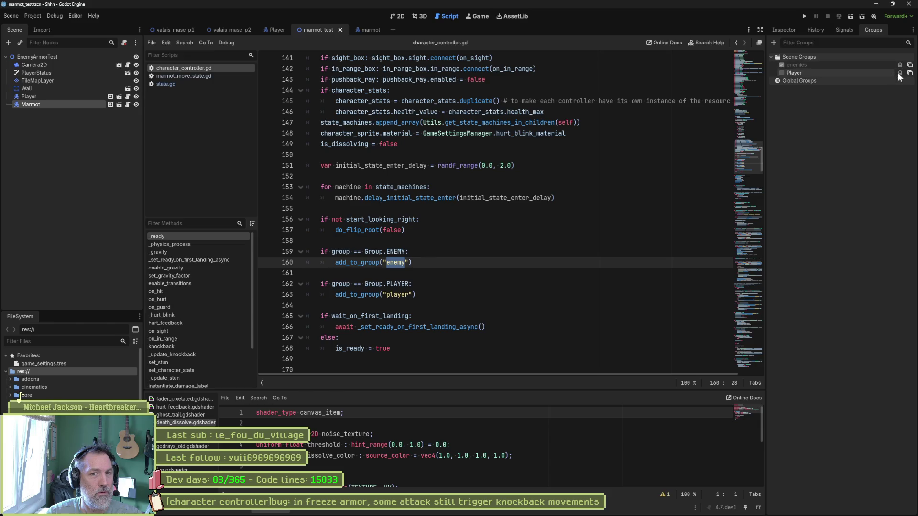
Check the Player group's options and the quoted "enemy" group name on line 160 without changing them.
right_click(798, 73)
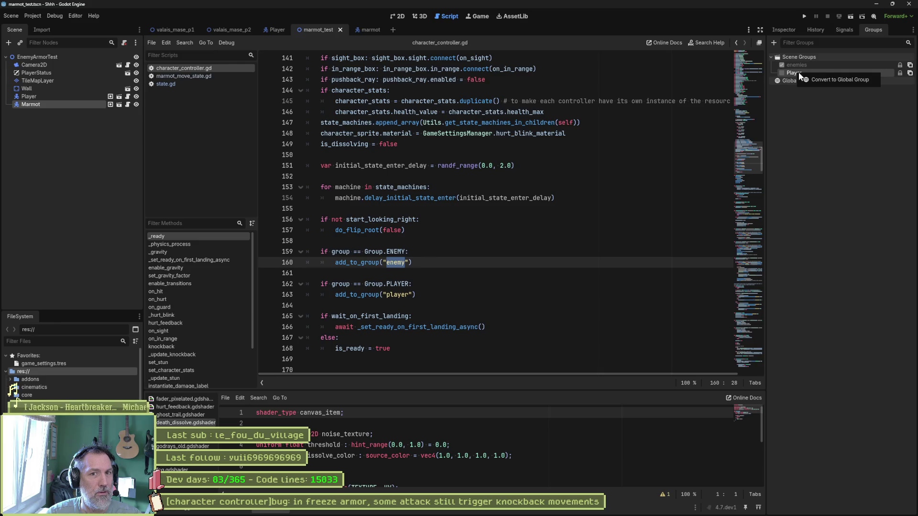
left_click(794, 102)
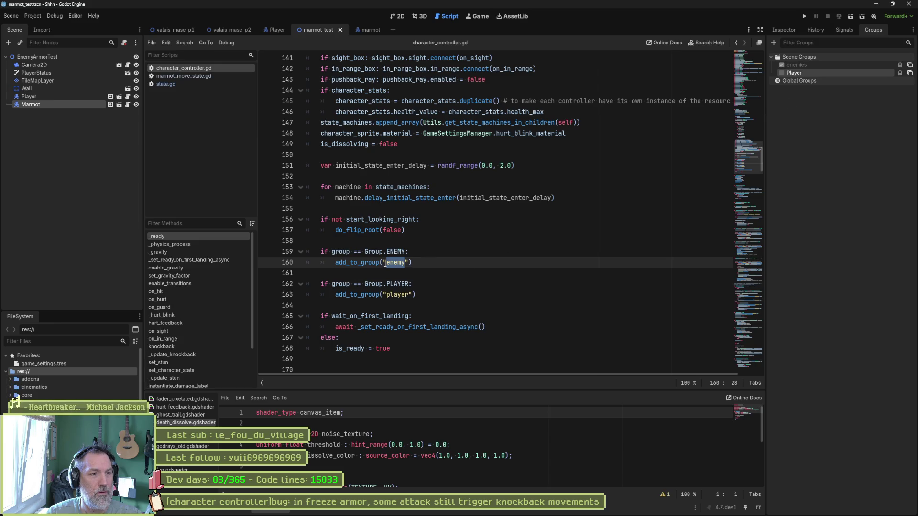
left_click_drag(383, 262, 410, 262)
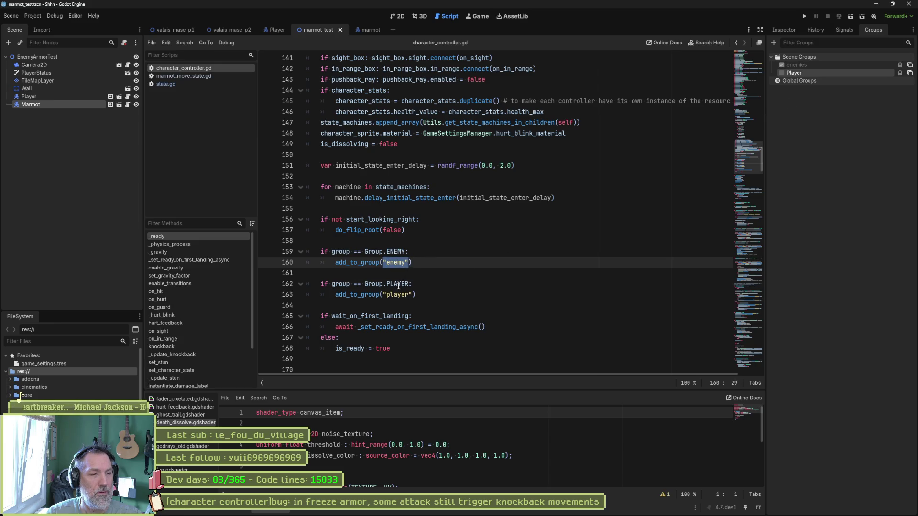
left_click(398, 262)
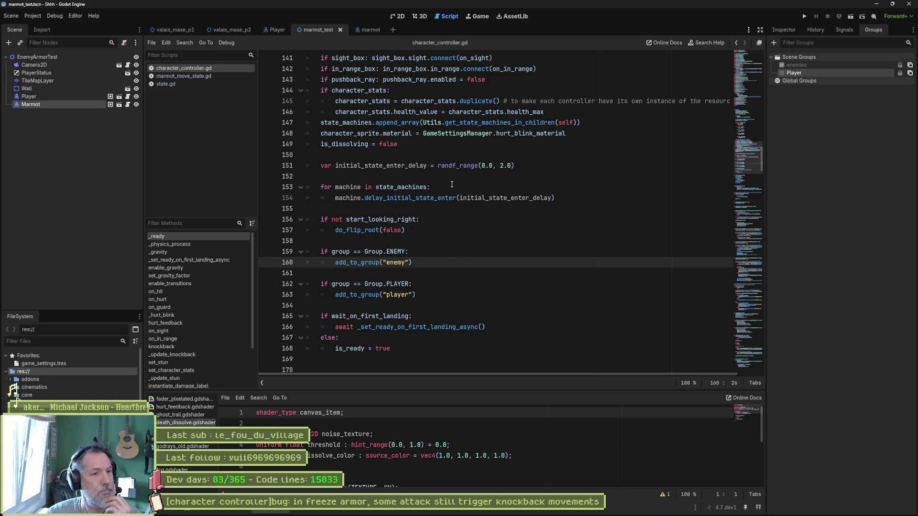
Review Editor Settings and Project Settings > Globals autoloads, then Quick Open game_manager.gd.
left_click(75, 16)
left_click(93, 27)
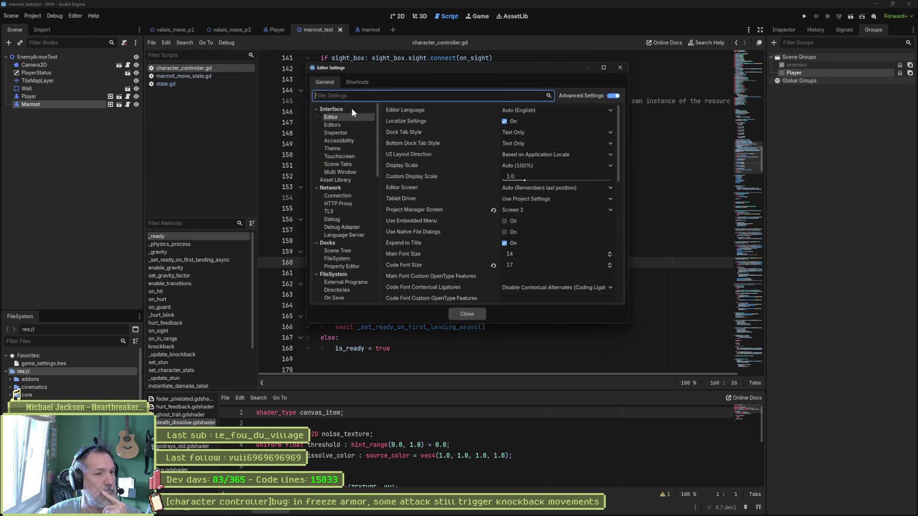
left_click(624, 67)
left_click(32, 16)
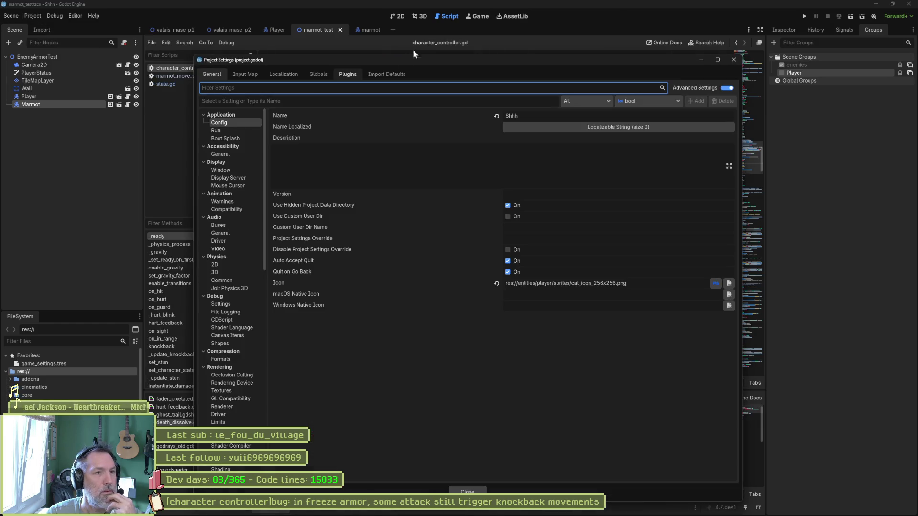
left_click(318, 74)
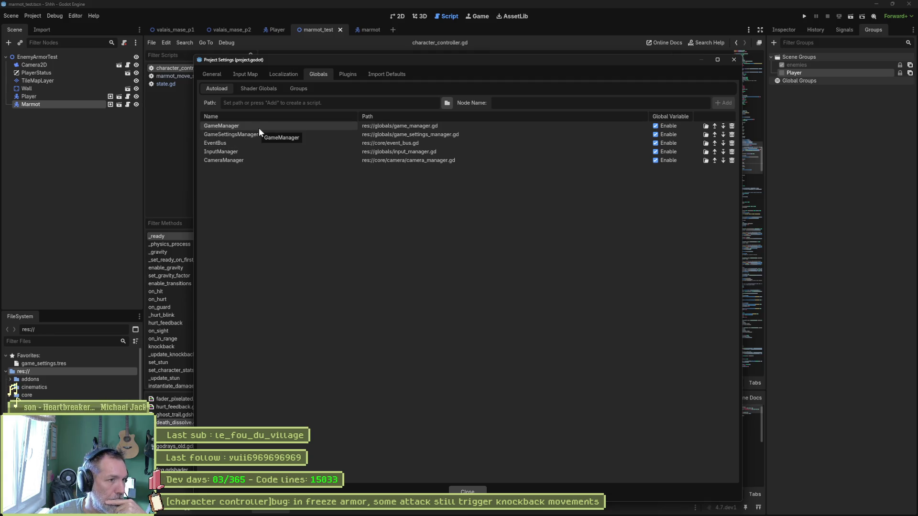
left_click(733, 59)
key("shift+alt+o")
type("gameman")
key("Return")
scroll(601, 199, "up", 10)
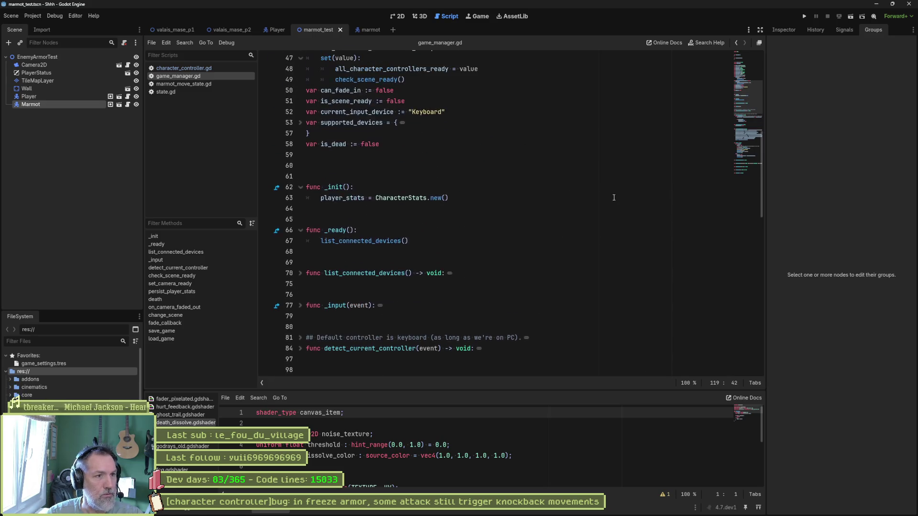
scroll(601, 200, "up", 10)
scroll(601, 200, "up", 8)
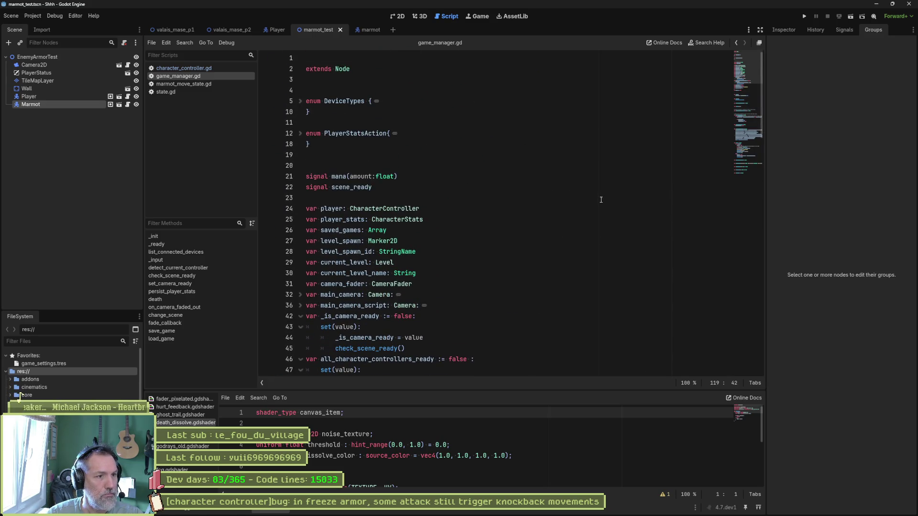
scroll(453, 255, "down", 4)
scroll(453, 255, "down", 3)
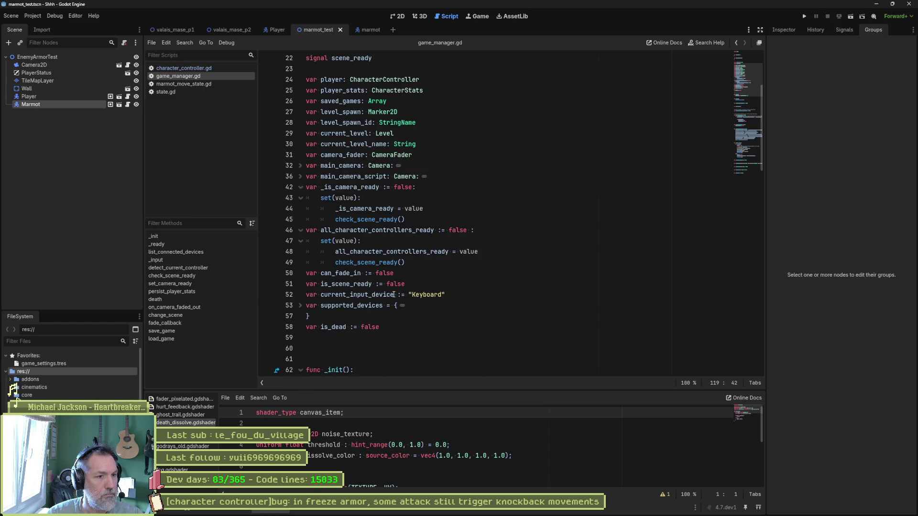
Declare var player_group_name = "player" and var enemy_group_name = "enemy" after is_dead and save game_manager.gd.
left_click(393, 326)
key("Return")
type("var ")
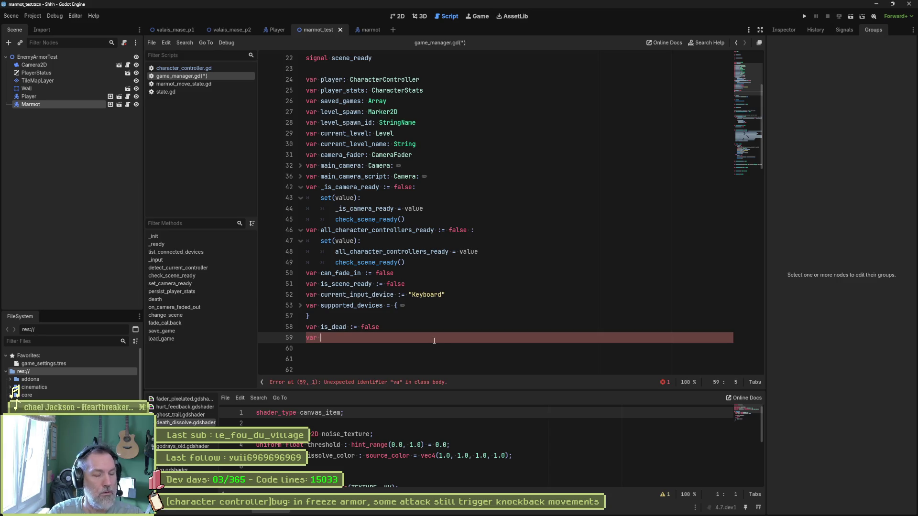
type("player_group")
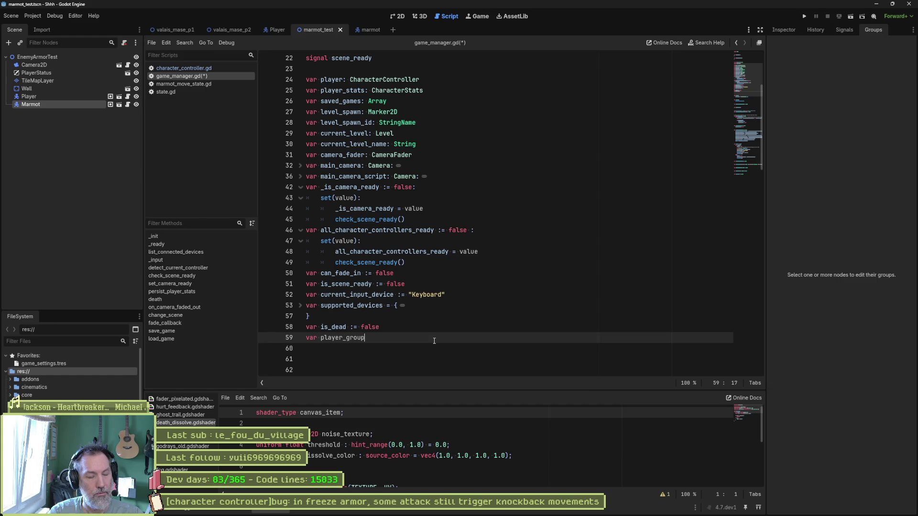
type(" \"")
key("Escape")
type("player")
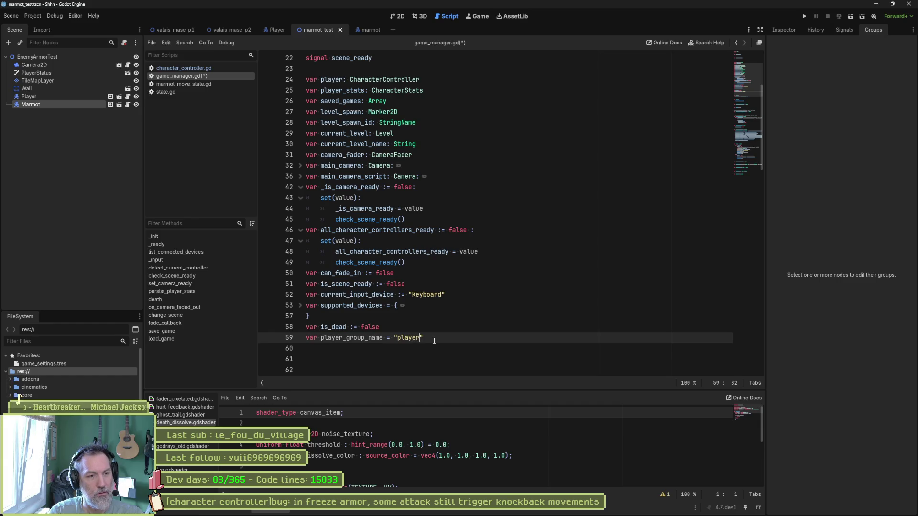
key("End")
key("Return")
type("var enemy_gr")
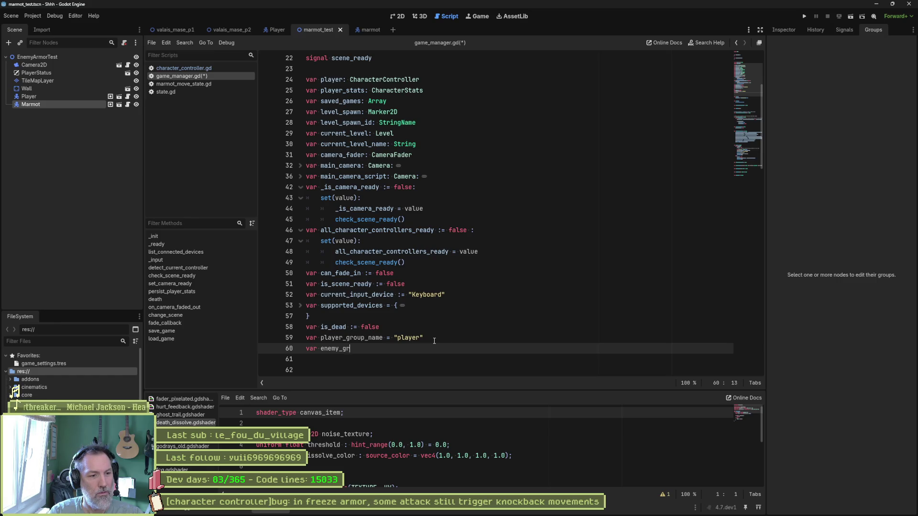
type("oup_name = ")
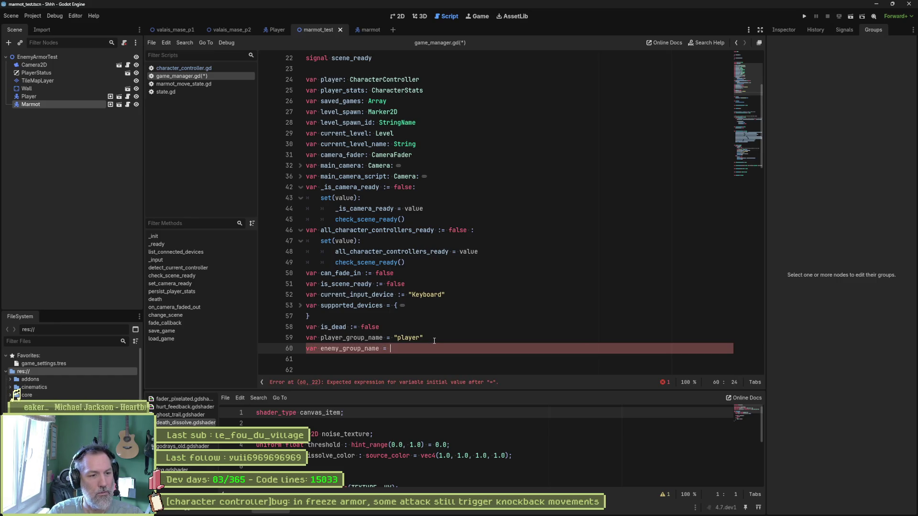
type("\"enemy")
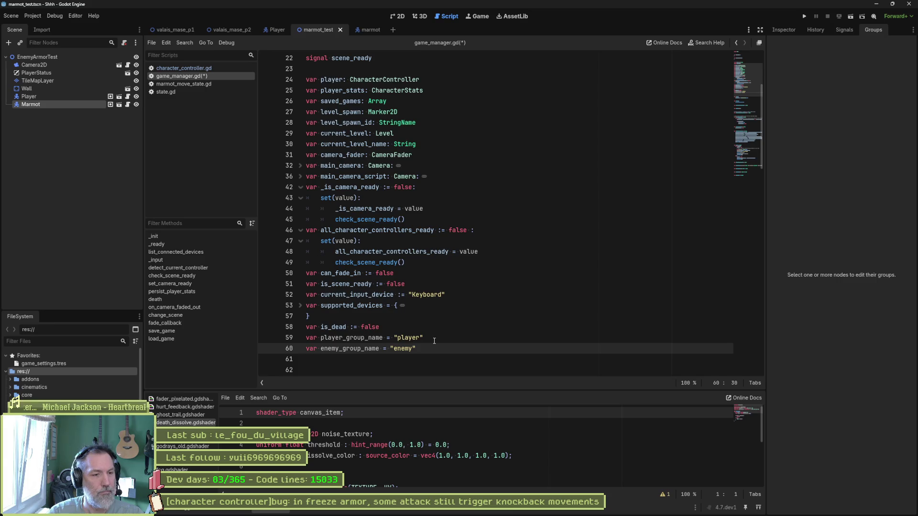
type("\"")
key("ctrl+s")
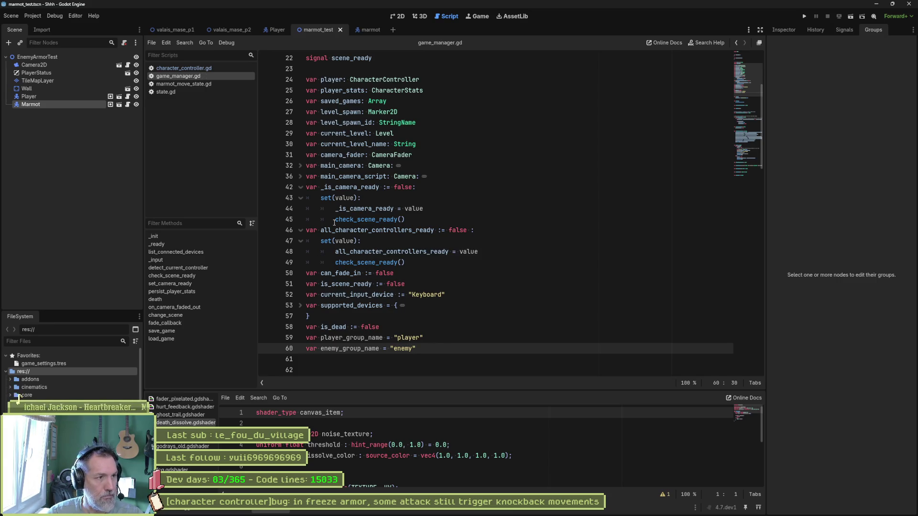
double_click(407, 338)
key("ctrl+shift+f")
Search "player" across project files and jump to the group line in character_controller.gd.
left_click(512, 294)
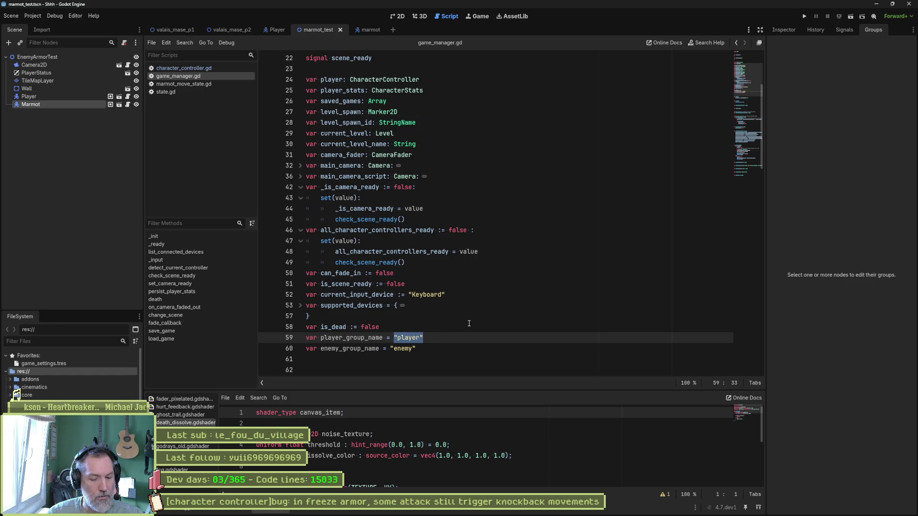
key("ctrl+shift+f")
left_click(467, 291)
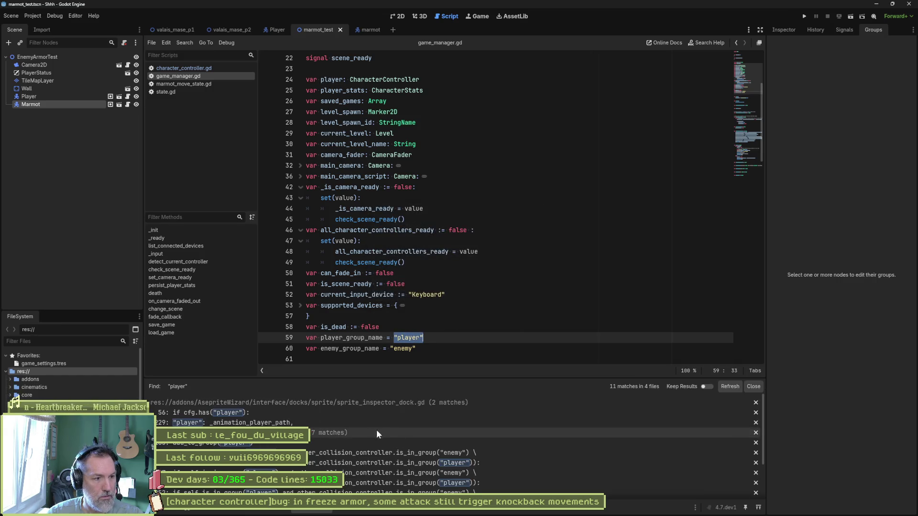
left_click(365, 404)
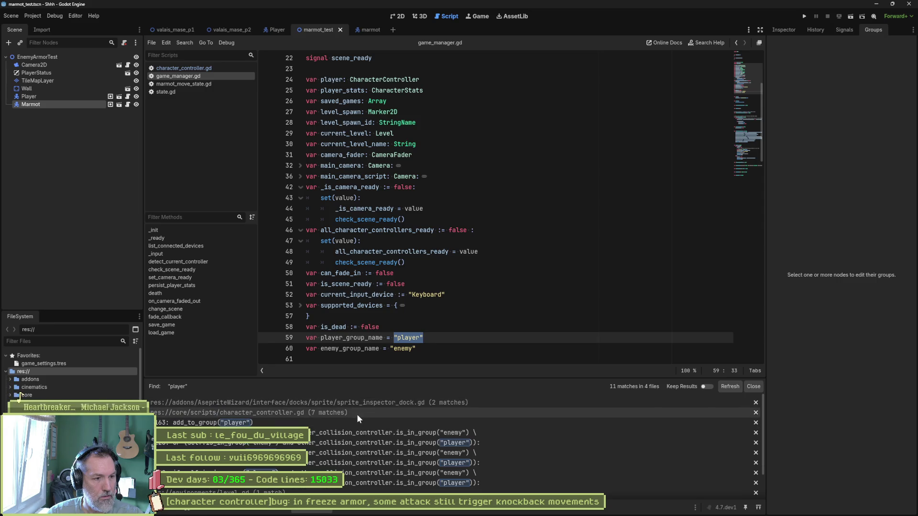
left_click(353, 411)
left_click(327, 421)
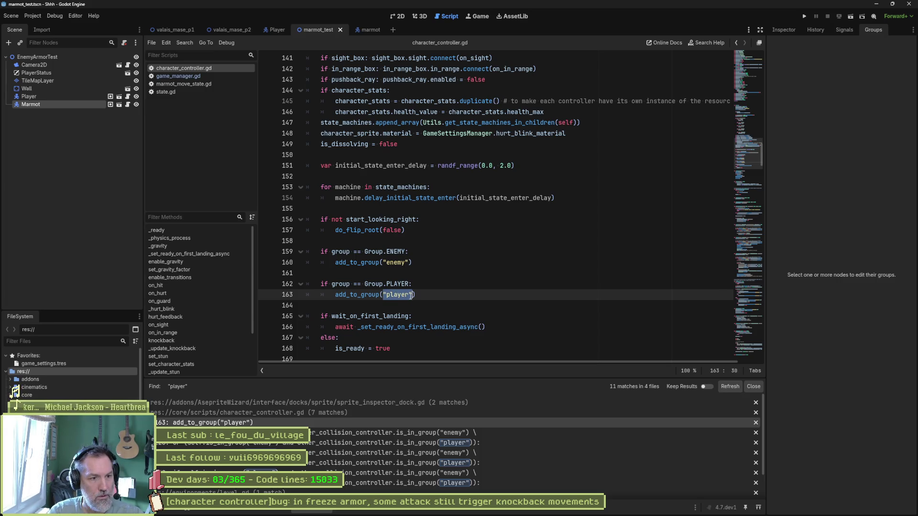
type("GameManager")
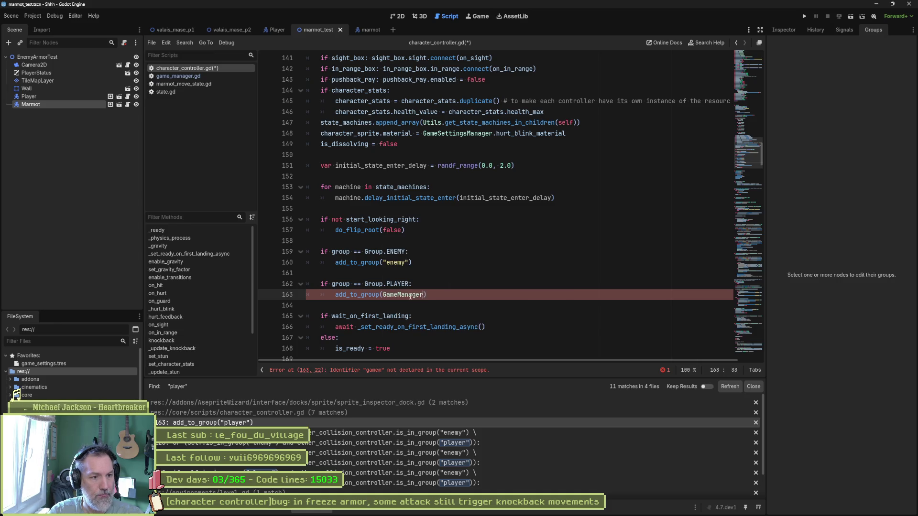
type(".")
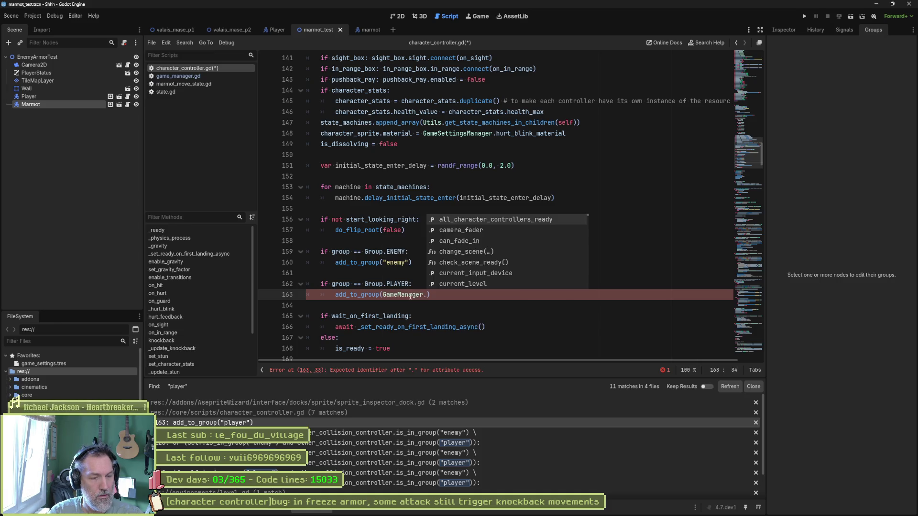
type("pl")
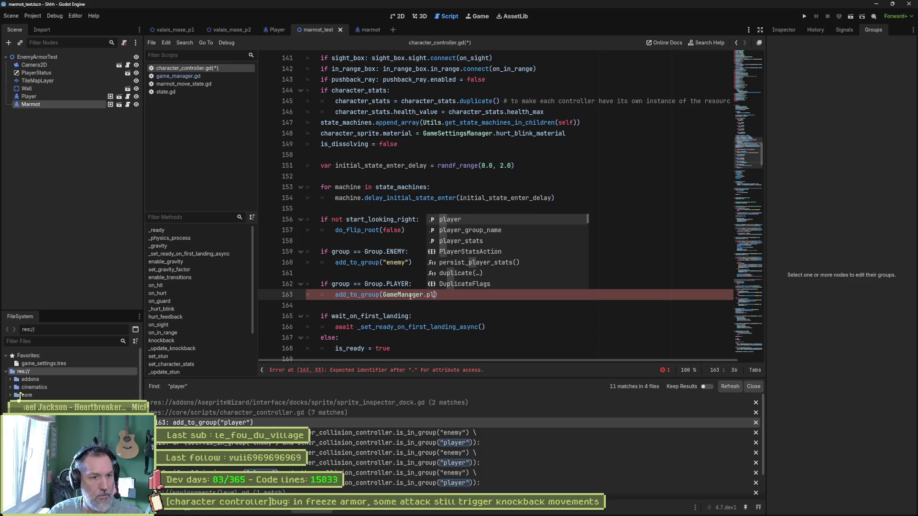
Replace the "player" and "enemy" group strings with GameManager.player_group_name and GameManager.enemy_group_name, then refresh the matches.
key("Tab")
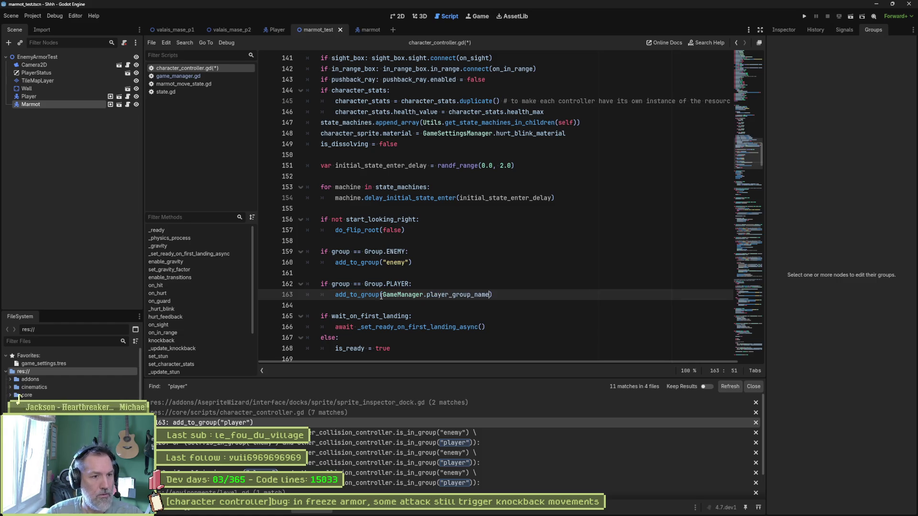
left_click_drag(383, 263, 410, 263)
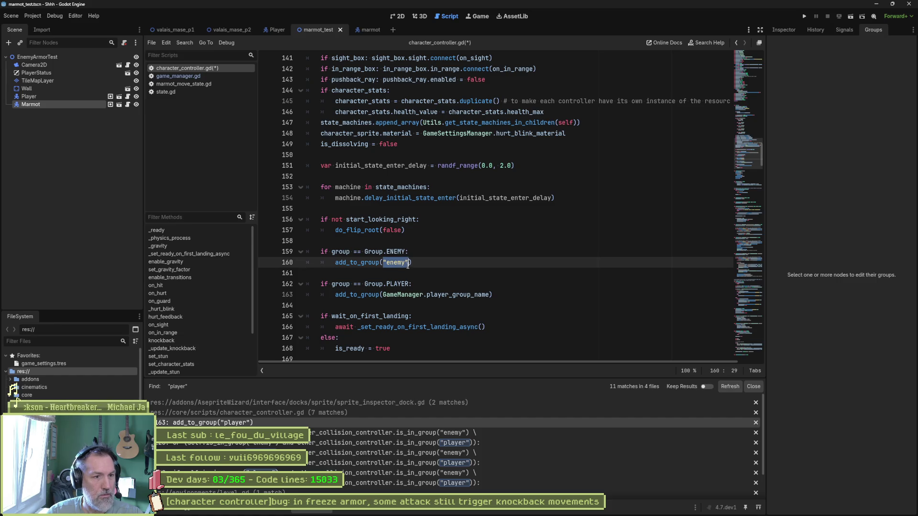
type("gamema")
key("Tab")
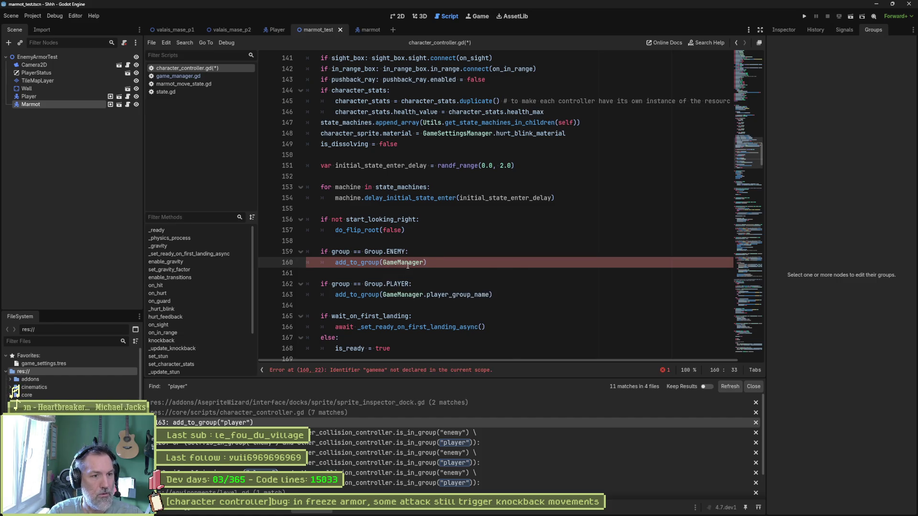
key("Tab")
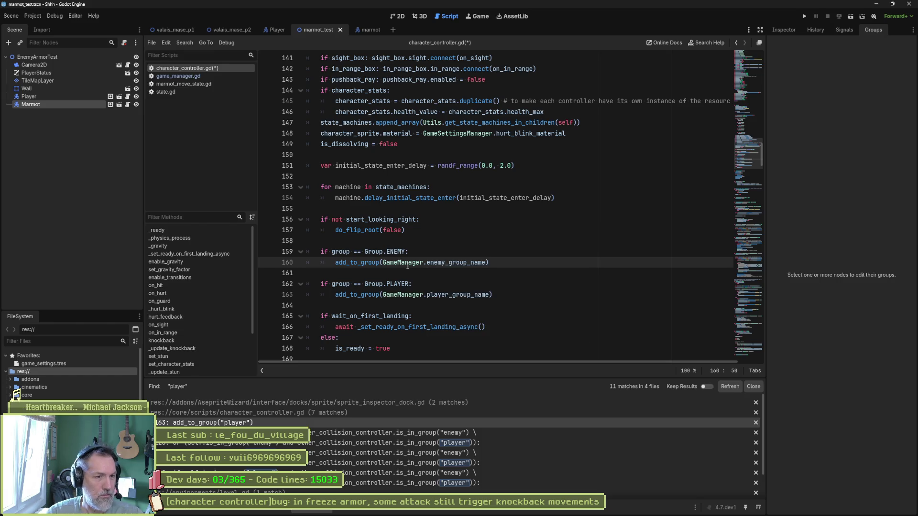
left_click(734, 386)
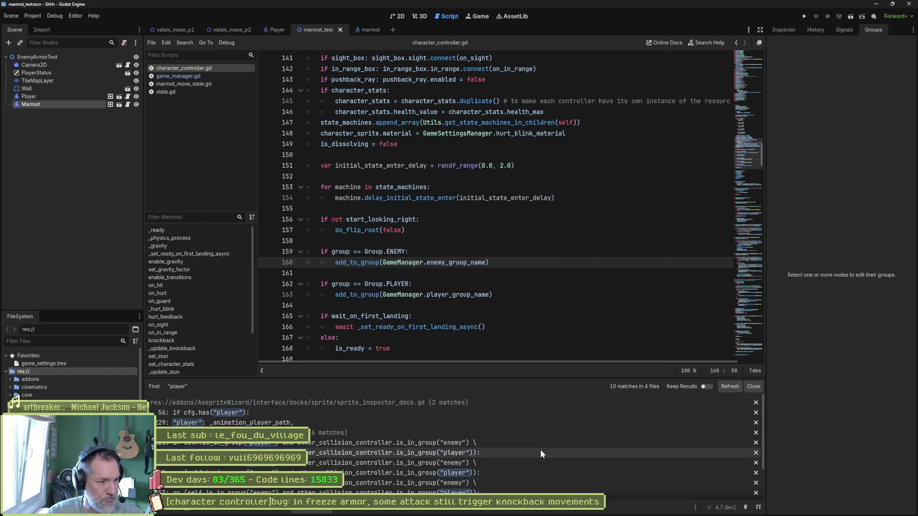
scroll(386, 404, "down", 2)
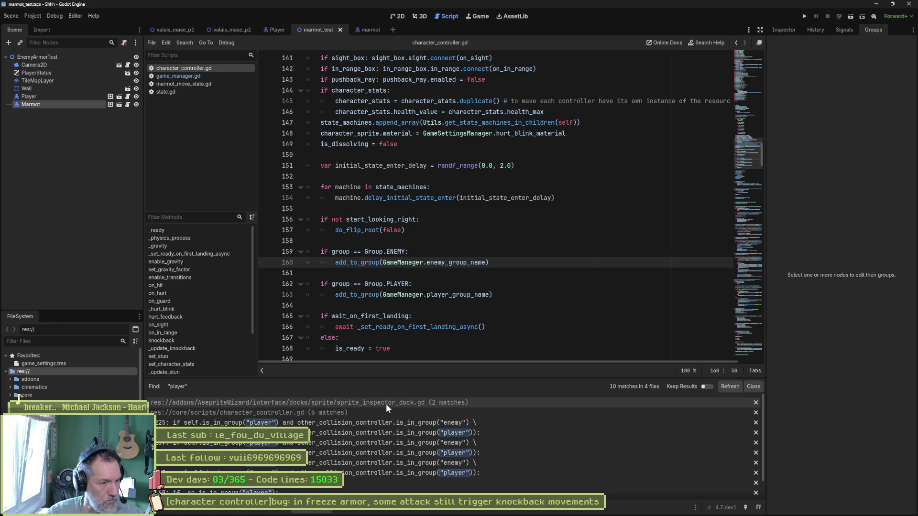
Jump to the "player" match on line 225 in on_hit and start a project-wide replace.
left_click(413, 423)
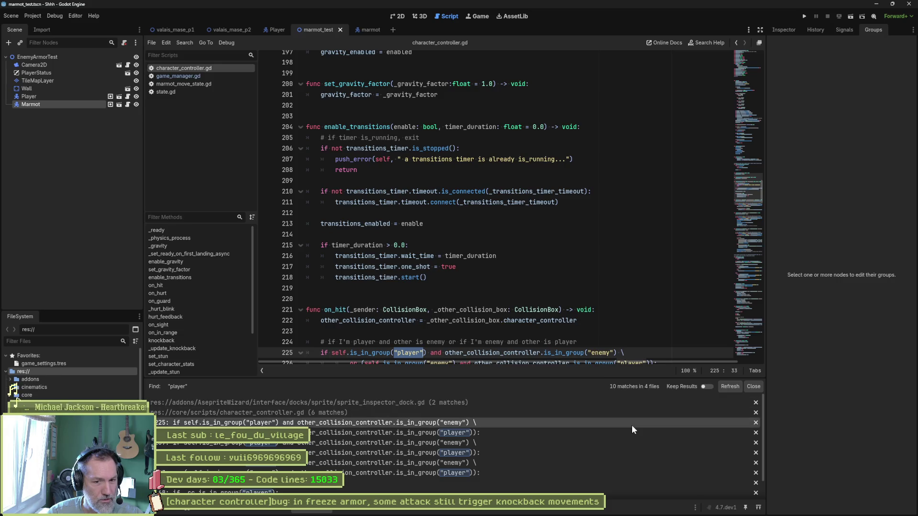
scroll(632, 426, "down", 2)
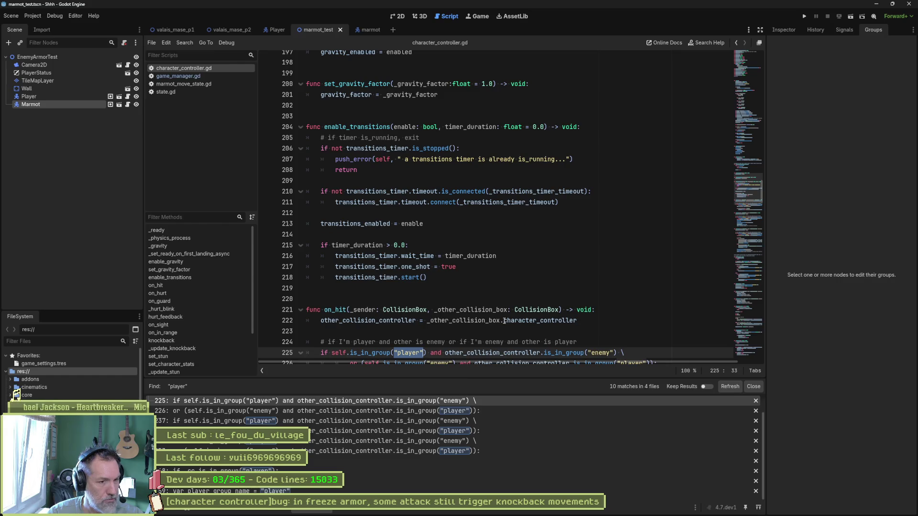
scroll(504, 307, "down", 2)
scroll(504, 307, "down", 1)
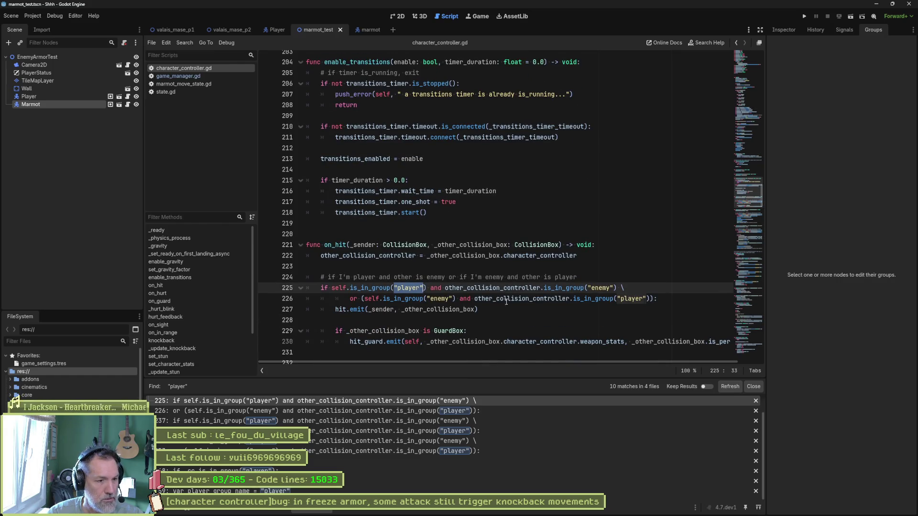
scroll(475, 418, "up", 1)
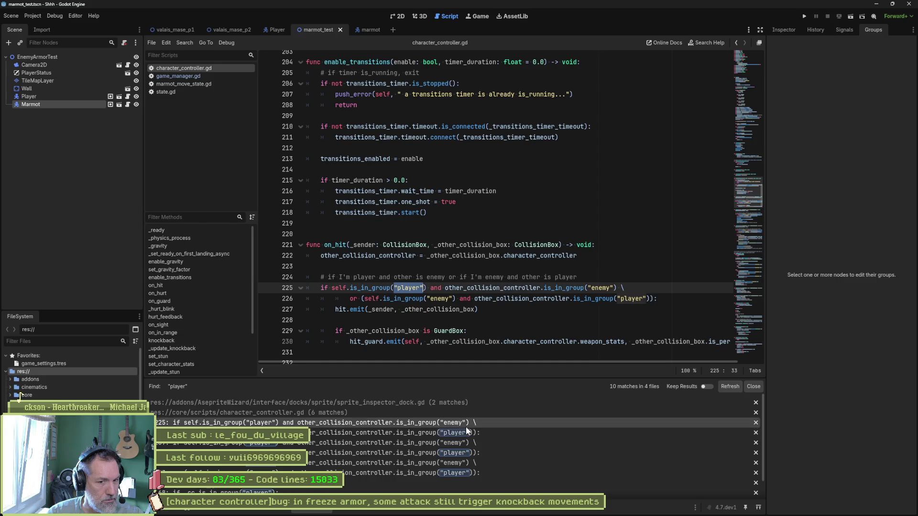
scroll(465, 426, "down", 1)
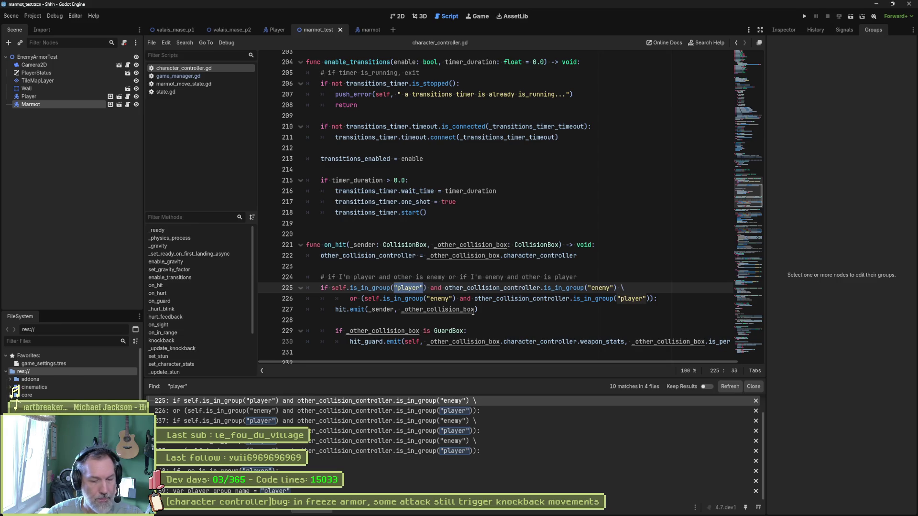
key("ctrl+shift+r")
type("Gamemanager.")
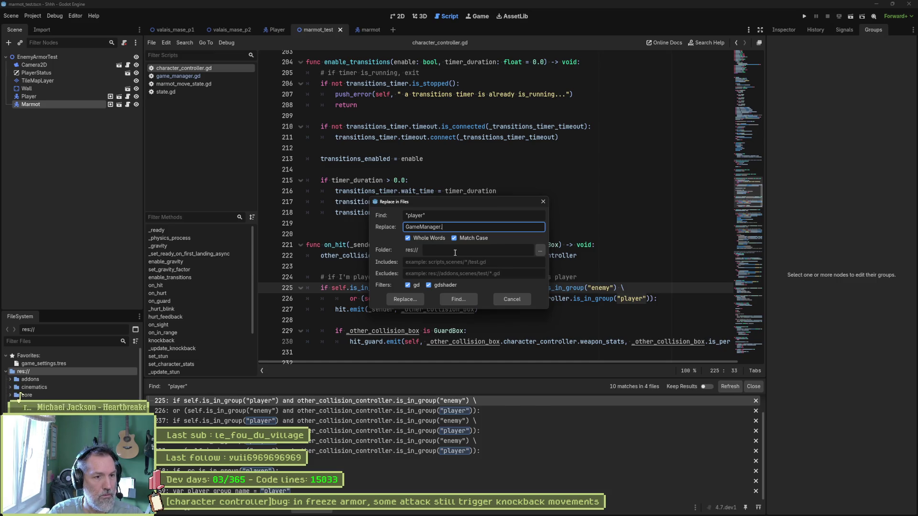
type("pla")
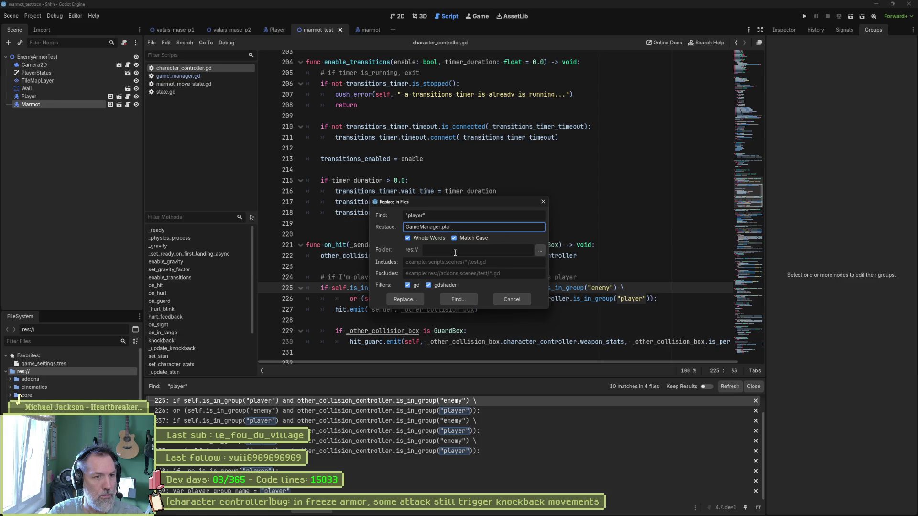
type("yer_group_name")
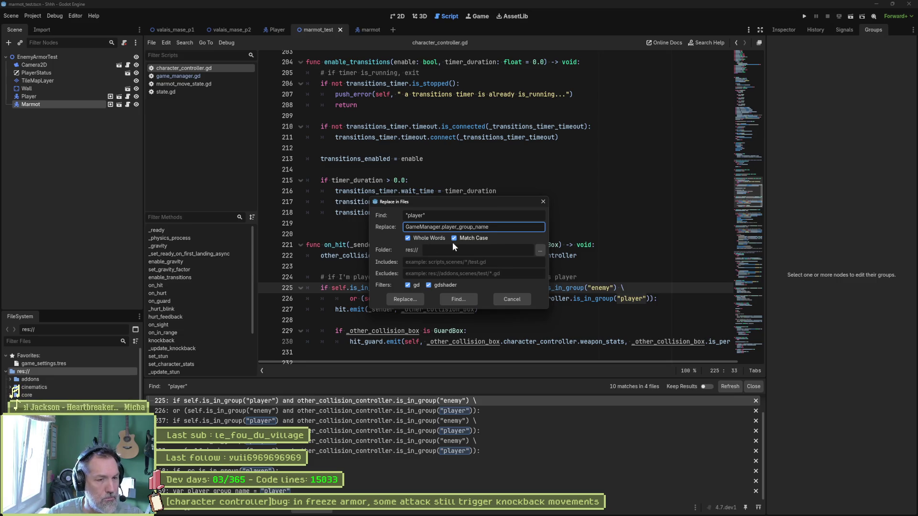
Preview the "player" matches and replace them all with GameManager.player_group_name.
left_click(414, 297)
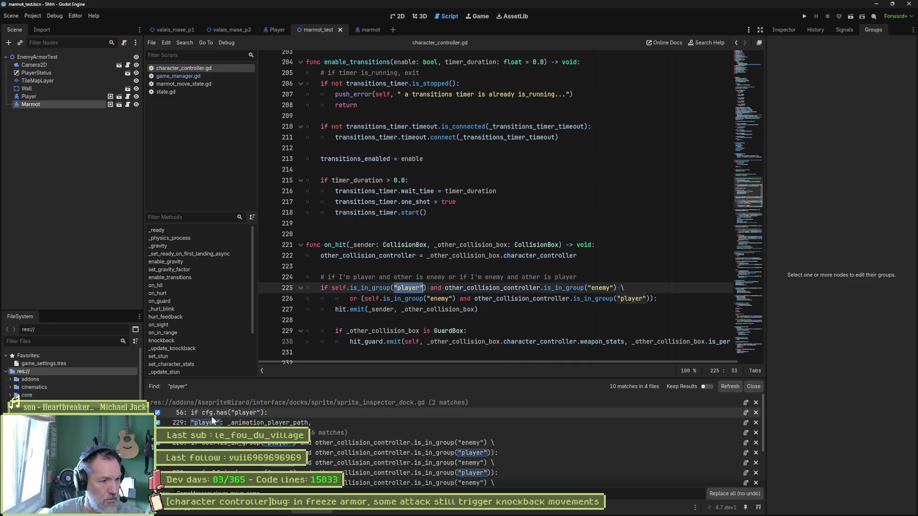
left_click(212, 421)
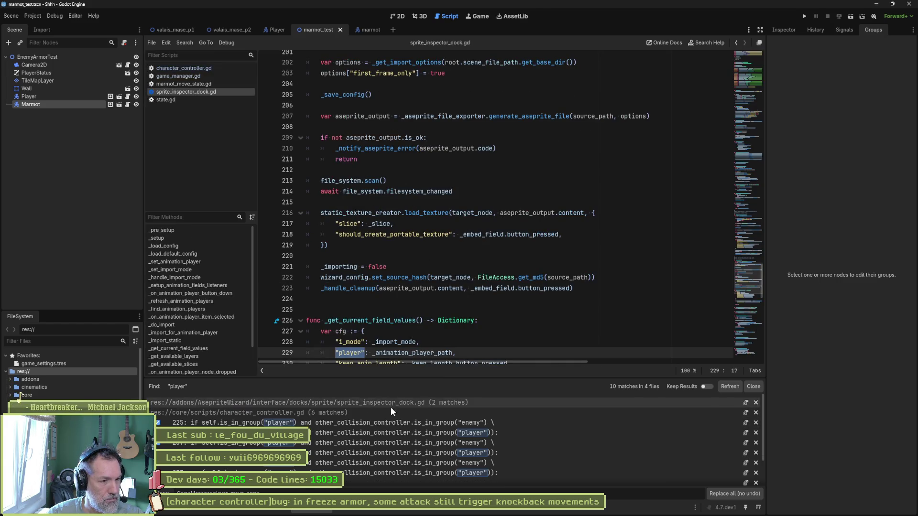
scroll(390, 411, "down", 2)
scroll(381, 426, "down", 2)
scroll(377, 430, "down", 1)
scroll(372, 435, "down", 3)
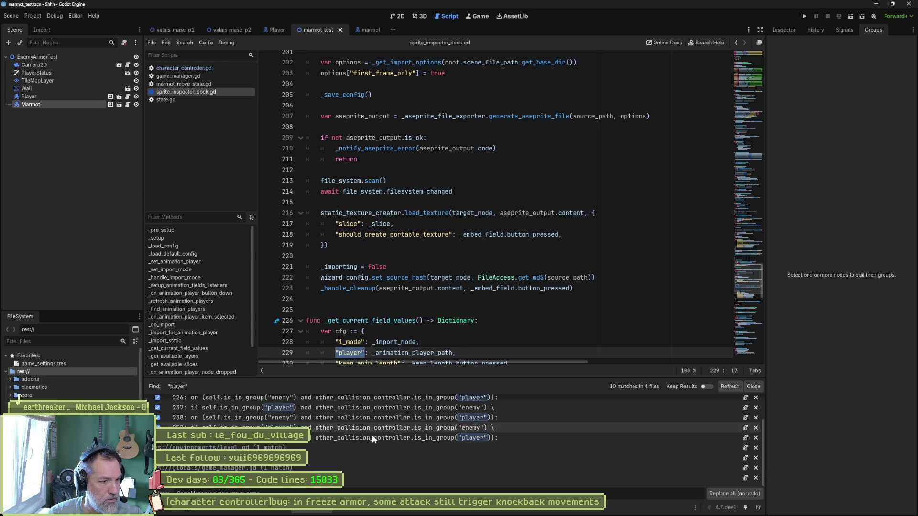
scroll(372, 434, "down", 2)
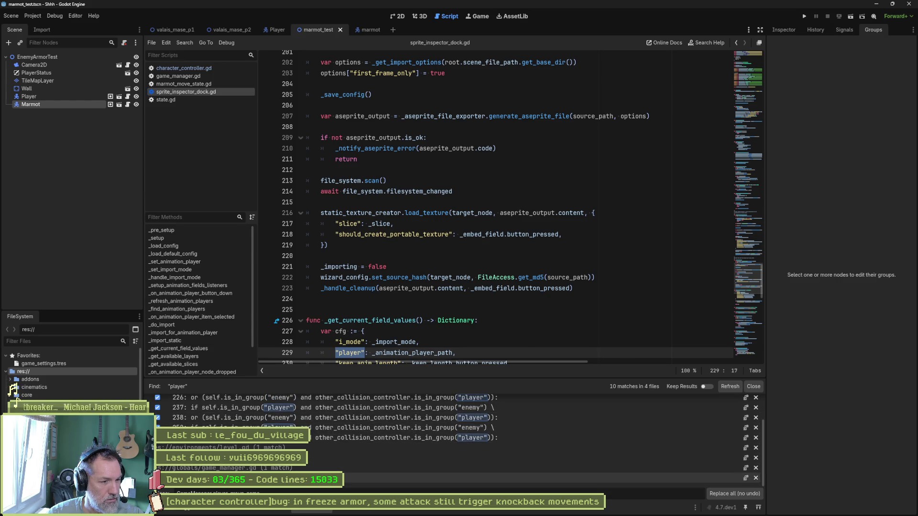
left_click(354, 468)
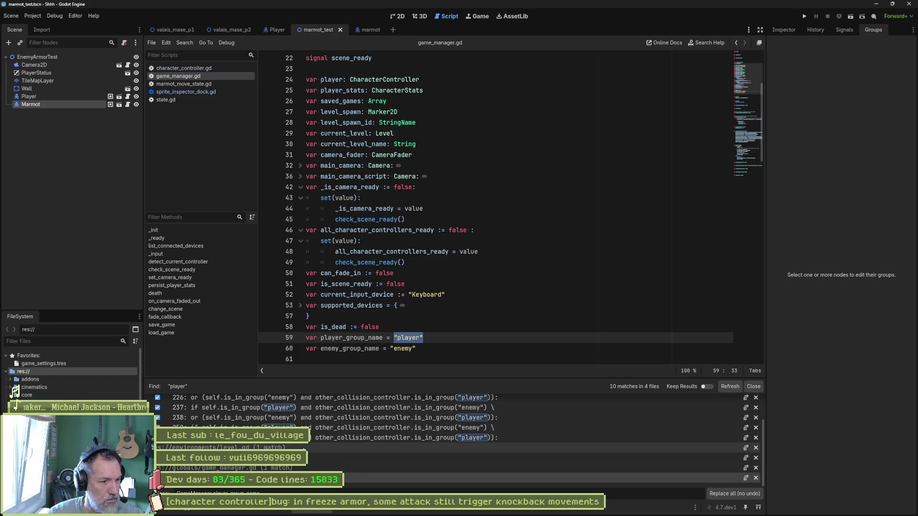
scroll(474, 448, "up", 2)
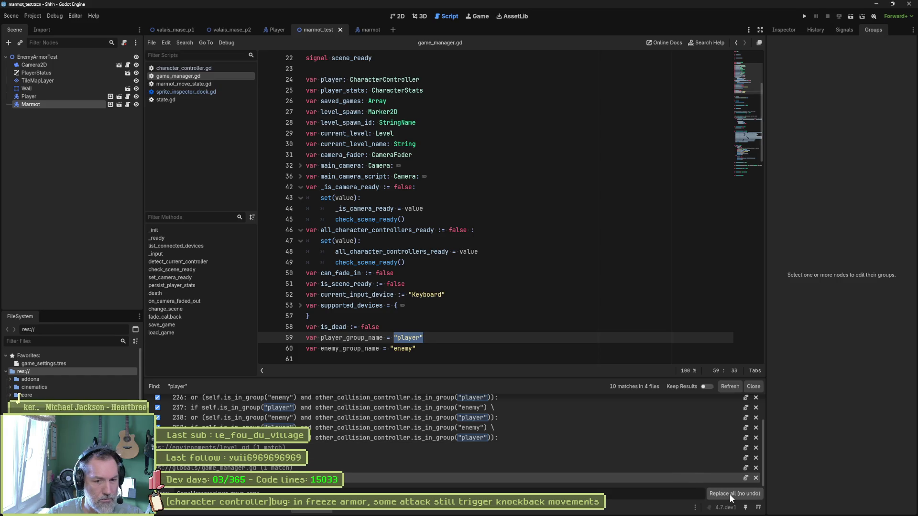
left_click(731, 387)
left_click(750, 387)
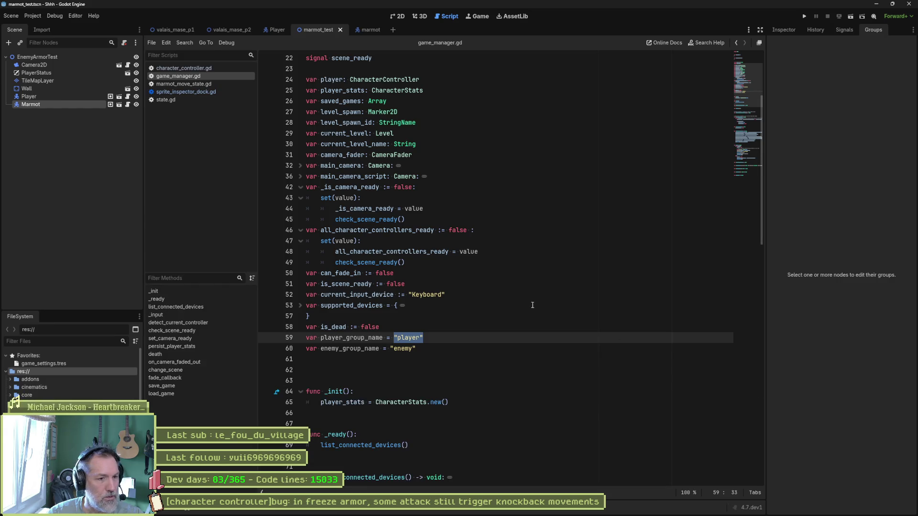
left_click(431, 305)
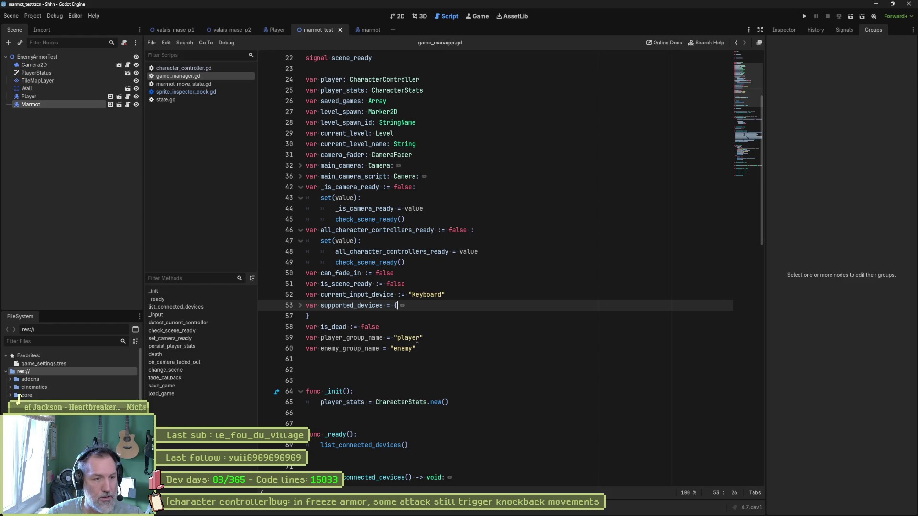
Close sprite_inspector_dock.gd, return to character_controller.gd and start a project-wide replace of "enemy" on line 226.
left_click(183, 84)
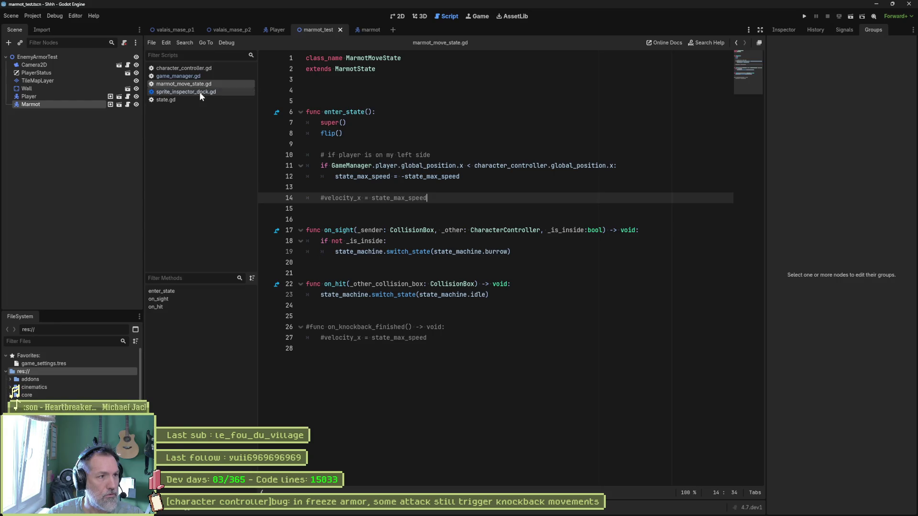
left_click(200, 91)
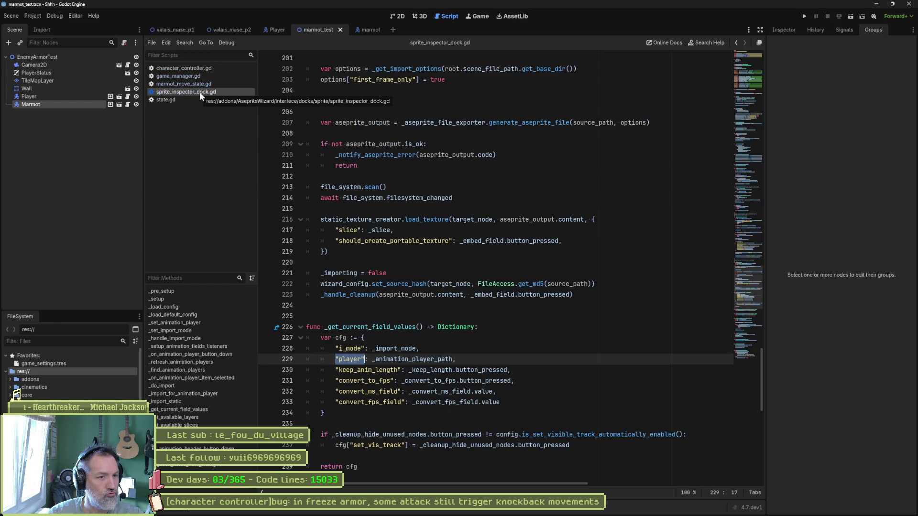
key("ctrl+w")
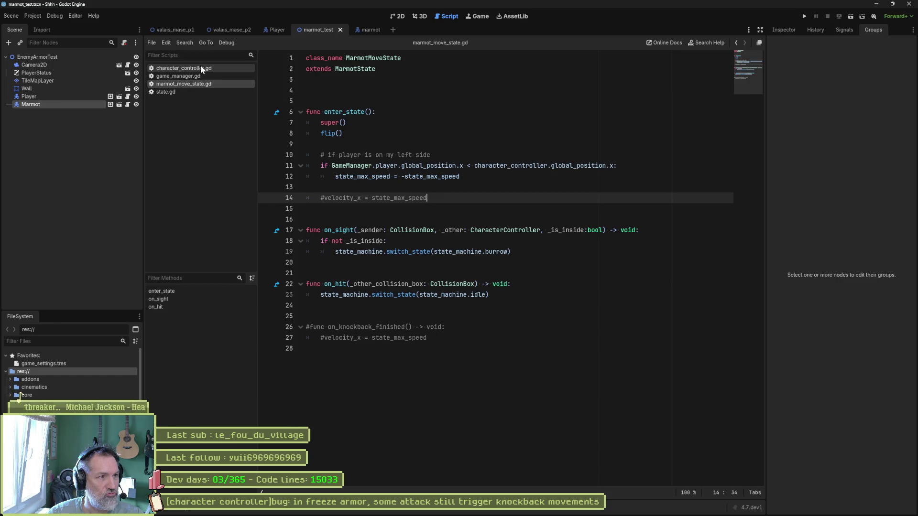
left_click(184, 68)
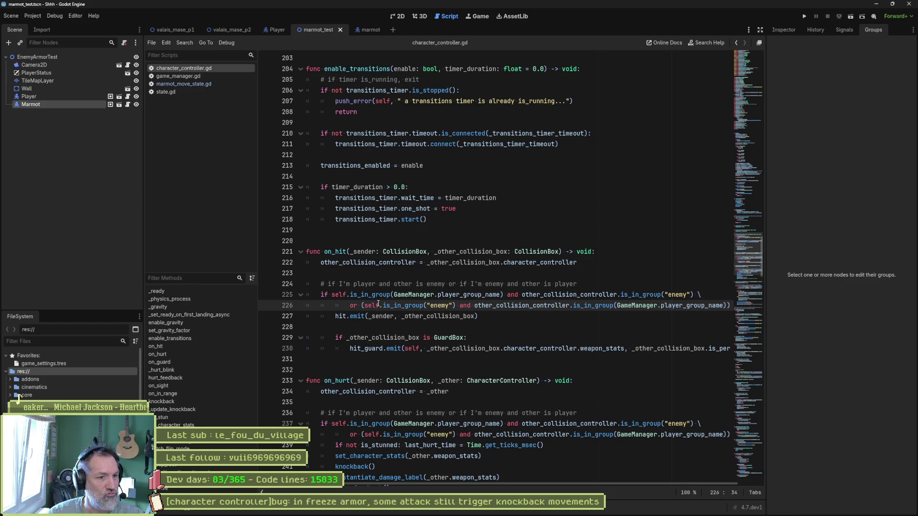
left_click_drag(434, 306, 454, 306)
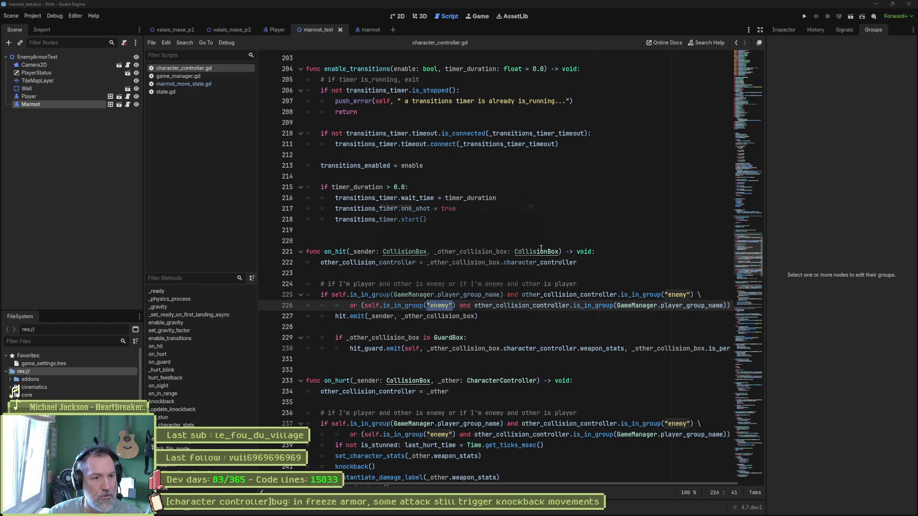
key("ctrl+shift+r")
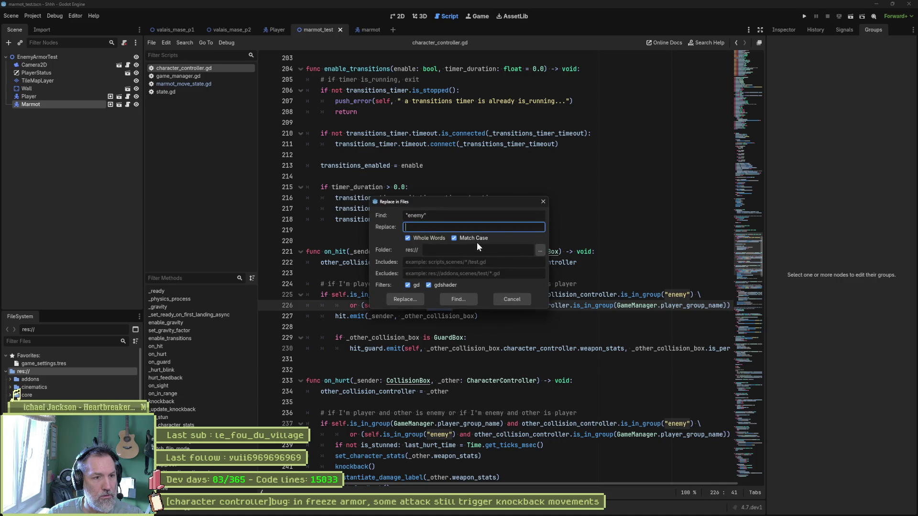
type("GameManager.group_enemy_n")
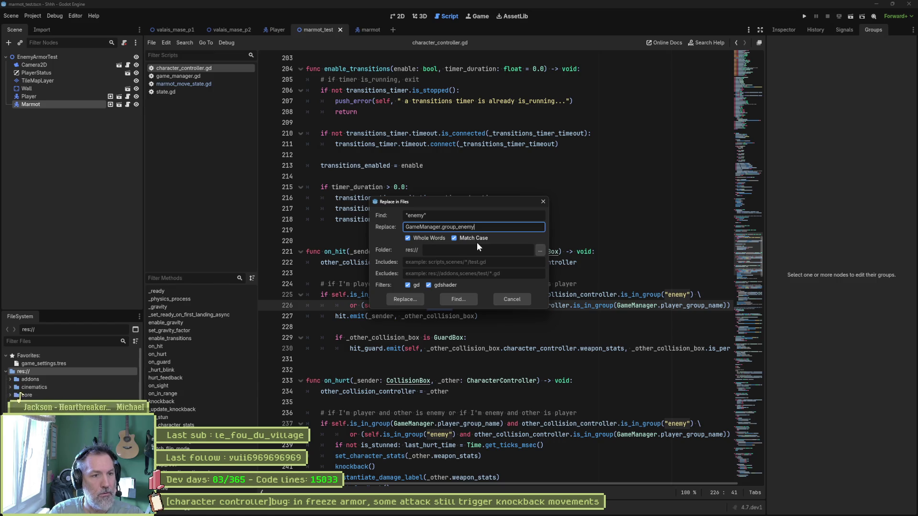
type("ame")
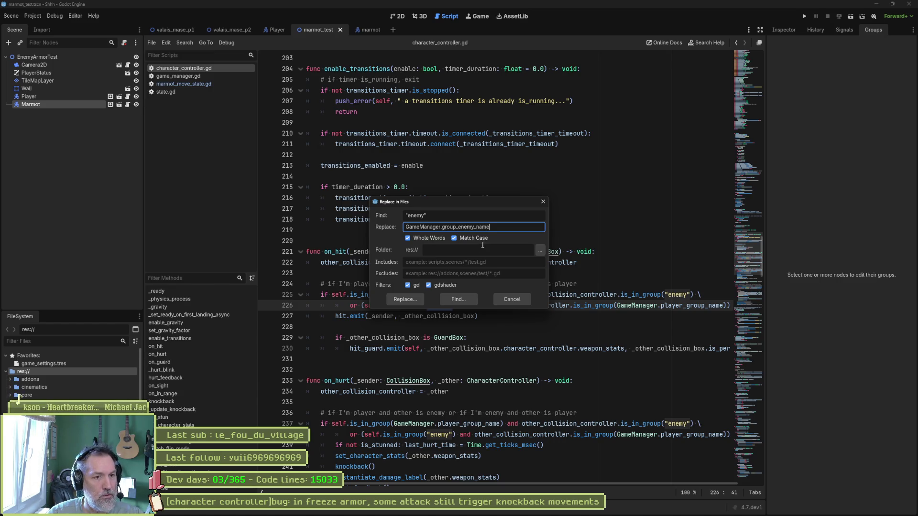
Replace all "enemy" matches with GameManager.enemy_group_name and land on its declaration in game_manager.gd.
left_click(453, 245)
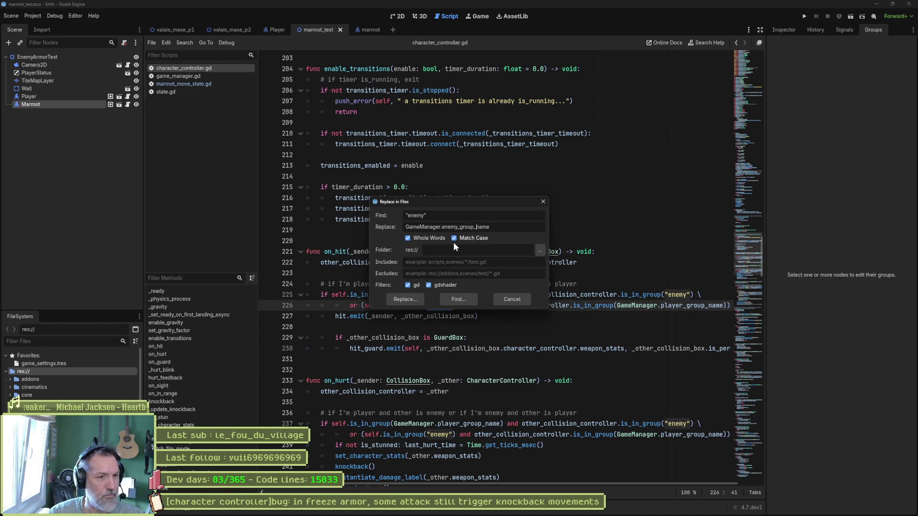
left_click(404, 299)
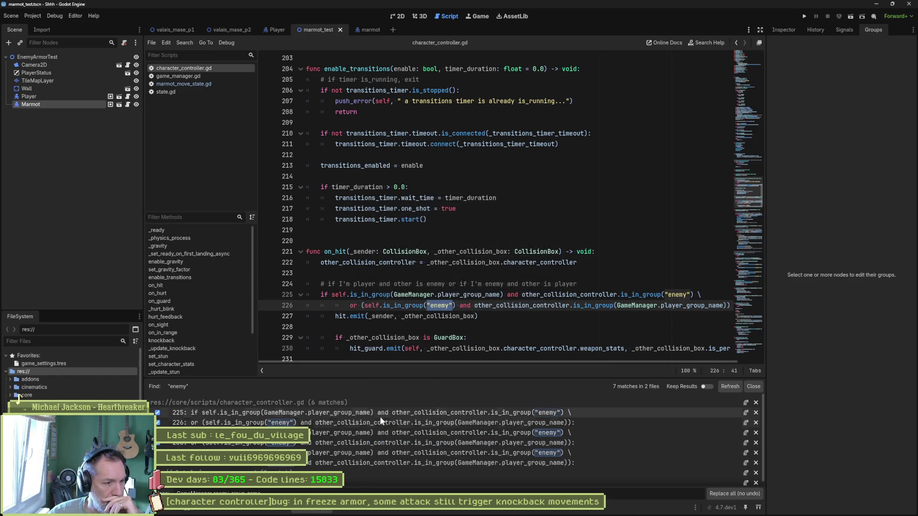
scroll(424, 450, "down", 1)
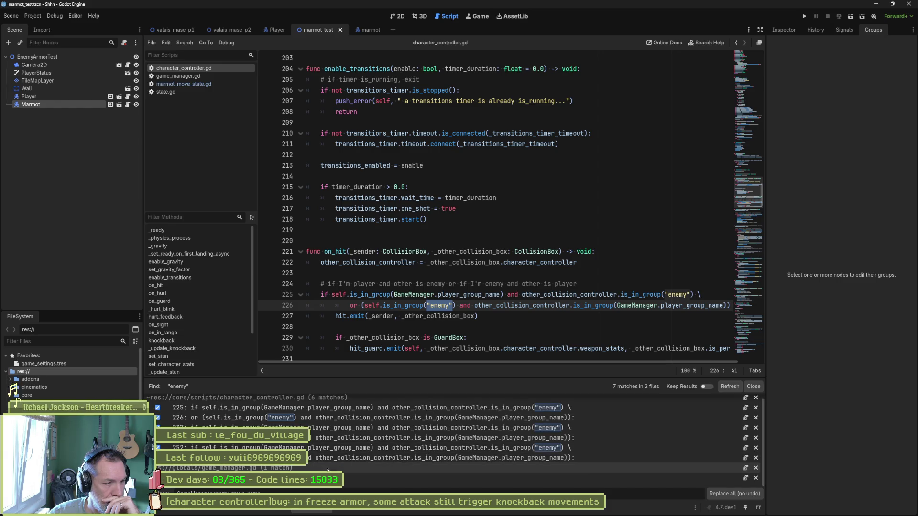
left_click(424, 478)
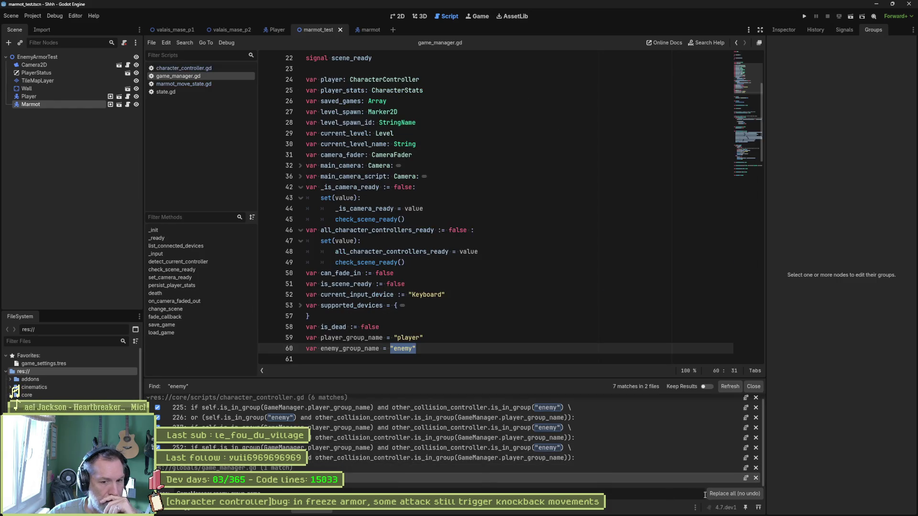
left_click(742, 495)
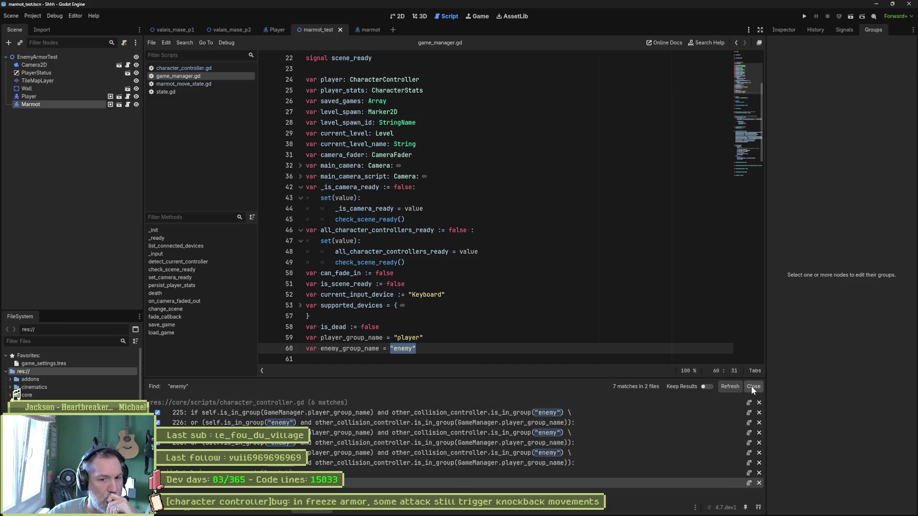
left_click(753, 387)
left_click(579, 291)
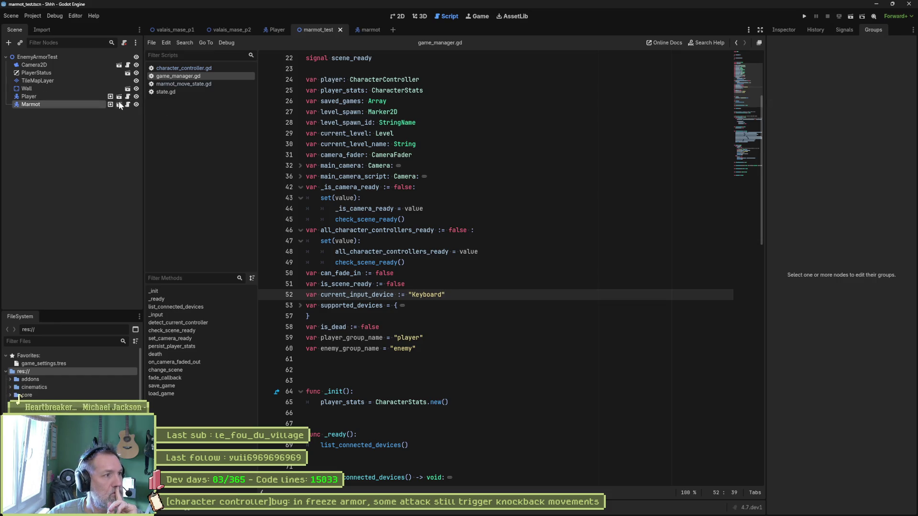
Review Project Settings General, Globals > Groups and Autoload lists, then close the dialog.
left_click(32, 17)
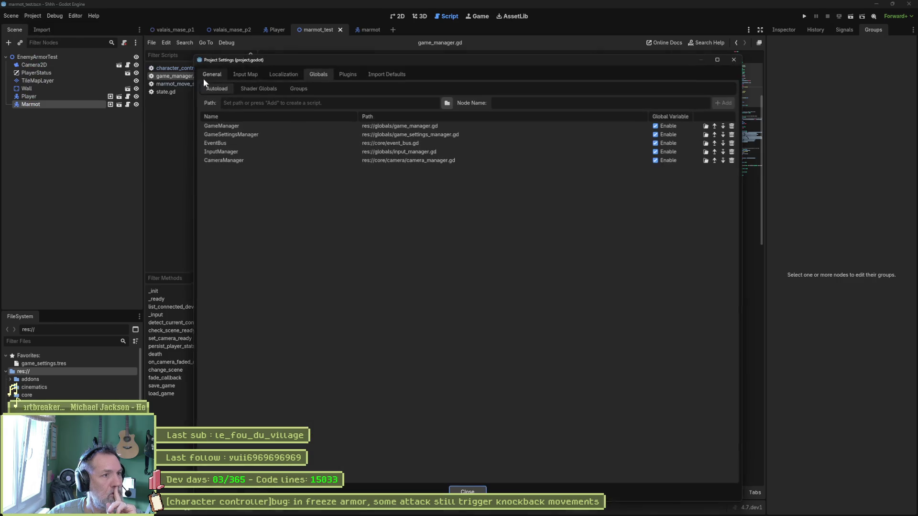
left_click(211, 73)
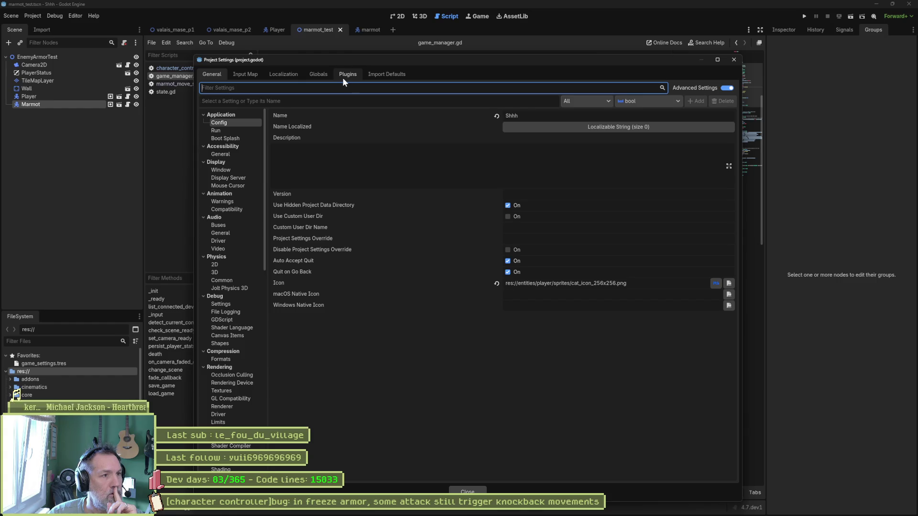
left_click(318, 74)
left_click(298, 88)
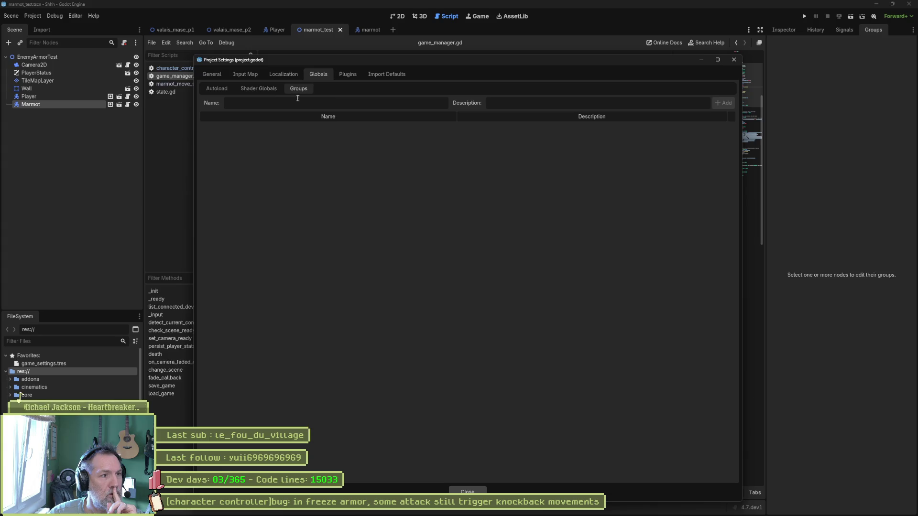
left_click(258, 88)
left_click(215, 87)
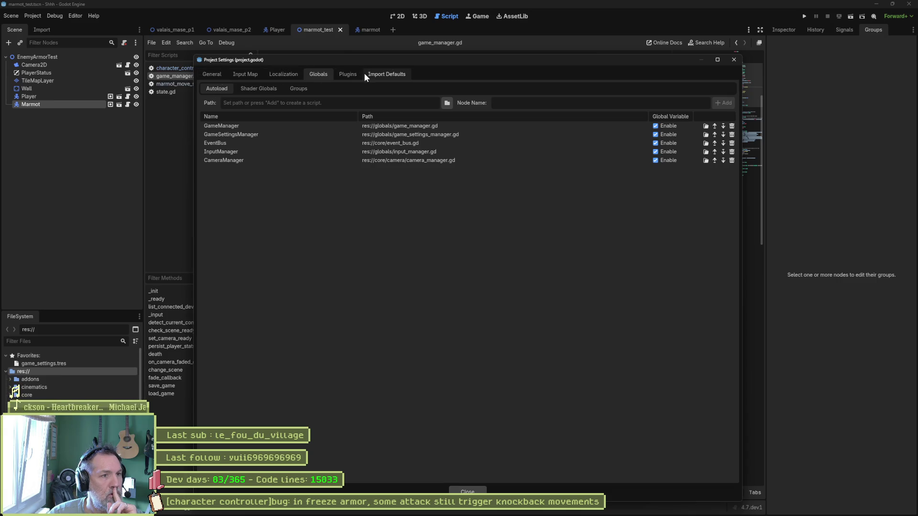
left_click(733, 59)
left_click(844, 30)
Check the Player node's groups and the EnemyArmorTest root's Inspector, place the caret on line 47 and show the Debugger.
left_click(872, 31)
left_click(77, 98)
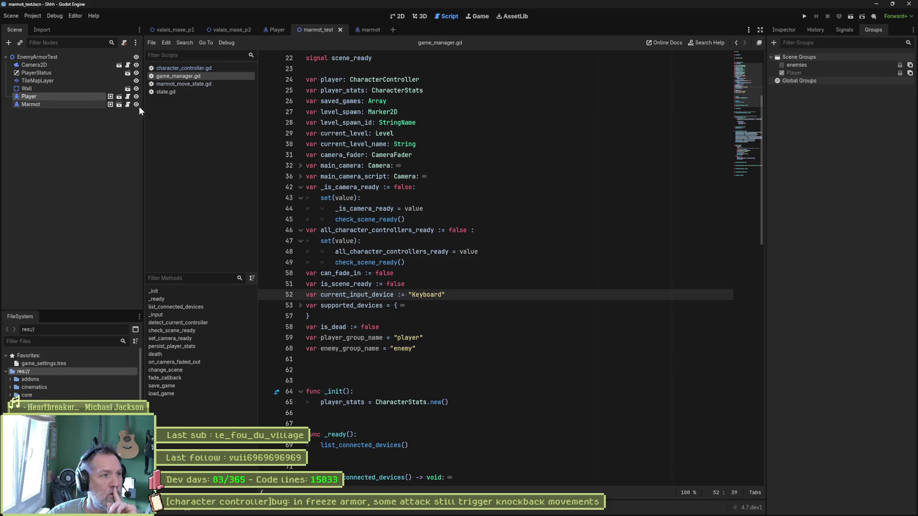
right_click(794, 70)
left_click(814, 115)
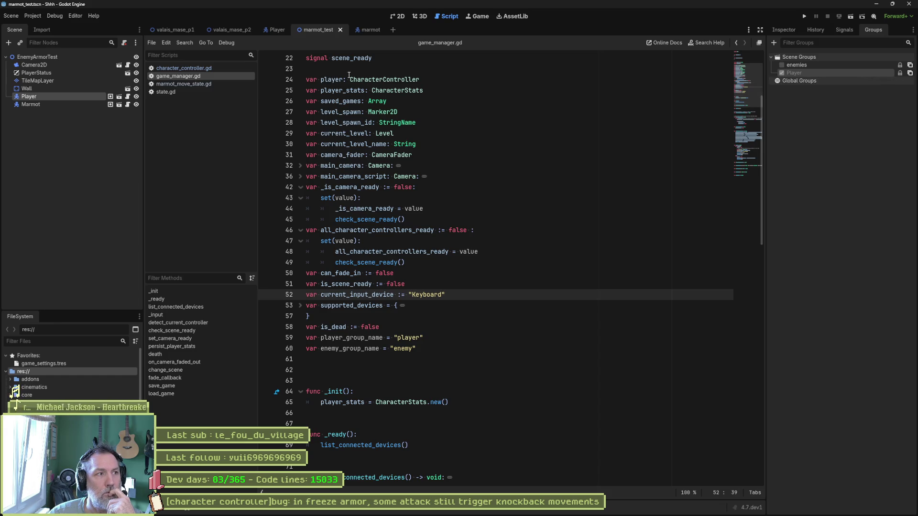
left_click(73, 58)
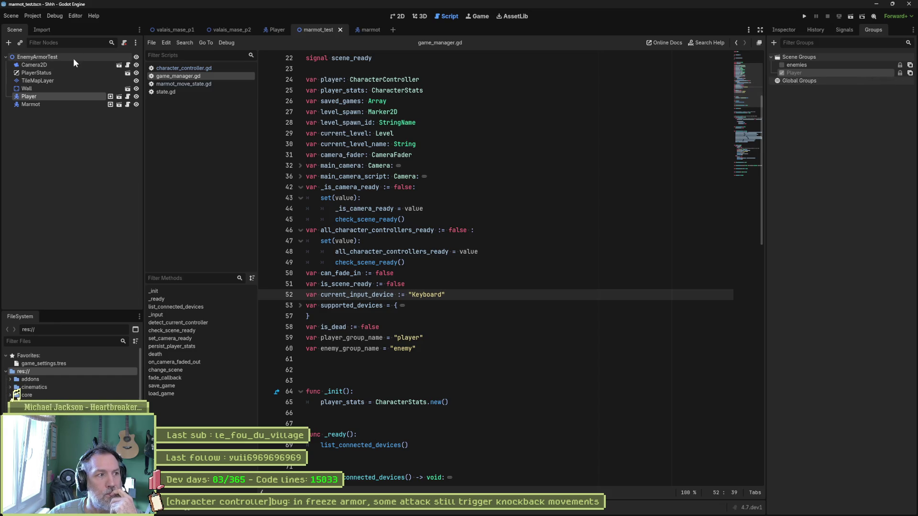
left_click(783, 30)
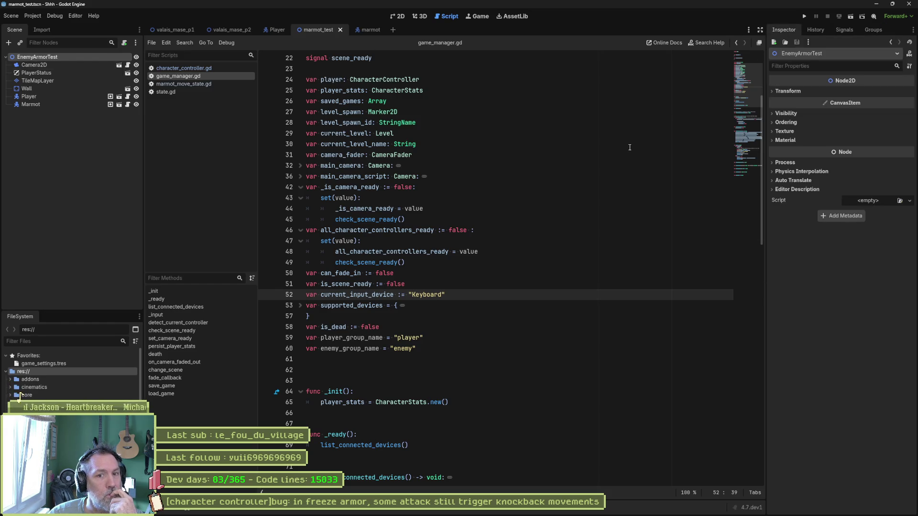
left_click(555, 241)
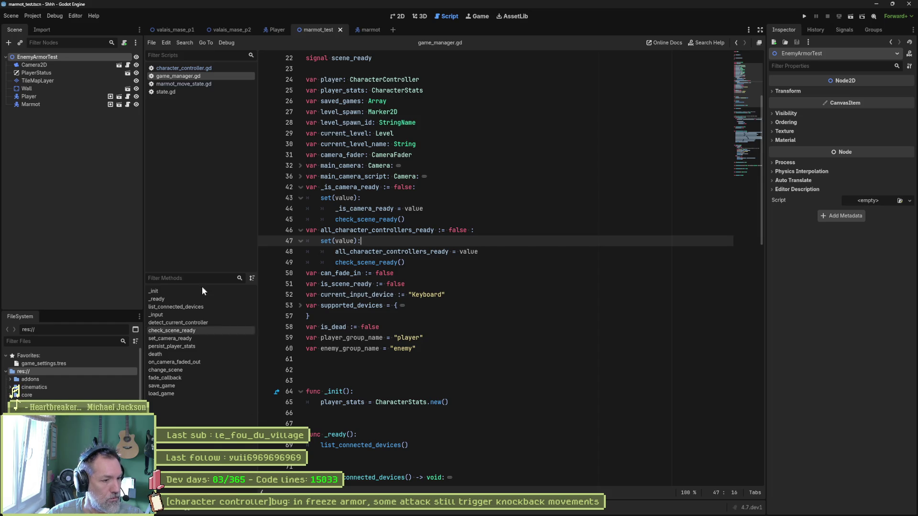
left_click(188, 507)
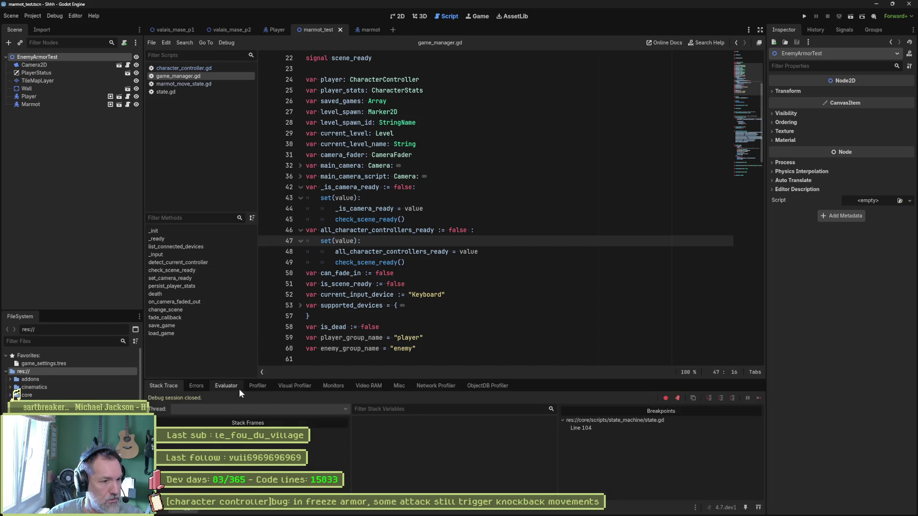
At the state.gd line 104 breakpoint, change the "enemies" check on line 103 to GameManager.enemy_group_name and run the project.
left_click(615, 428)
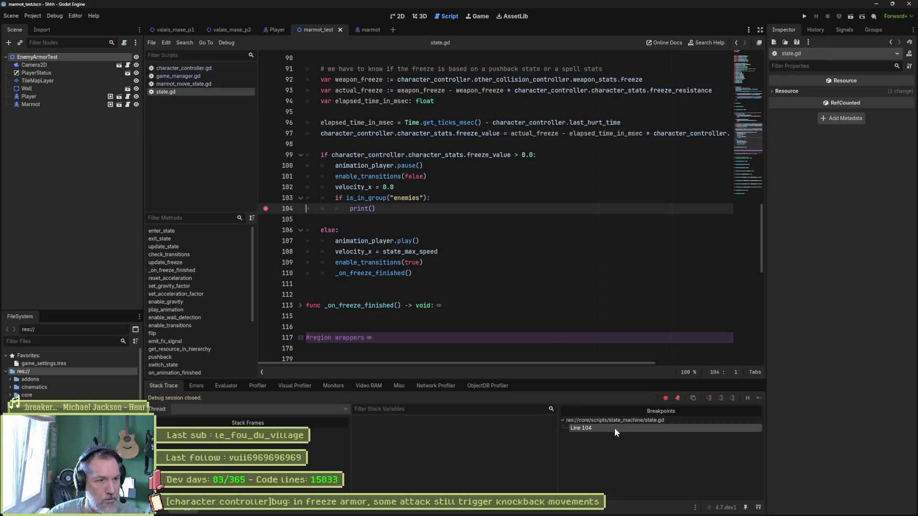
double_click(405, 197)
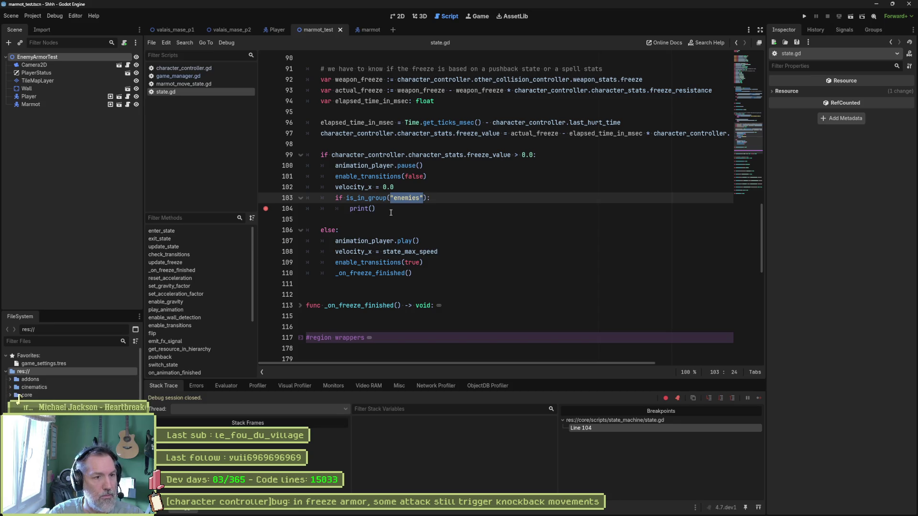
type("game")
key("Tab")
type(".")
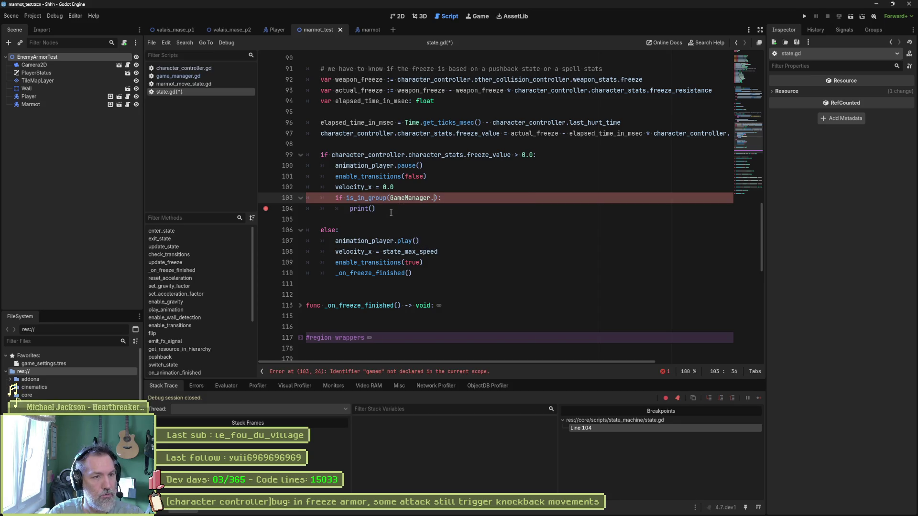
type("en")
key("Tab")
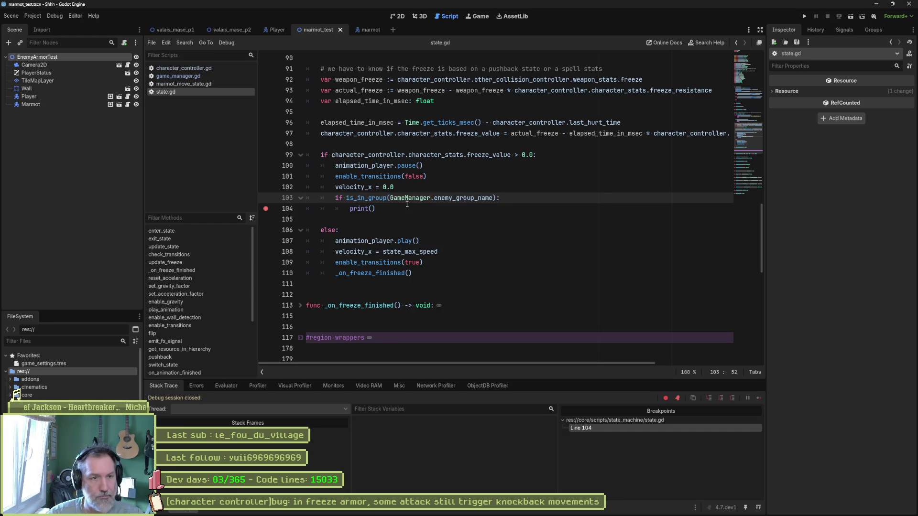
key("F5")
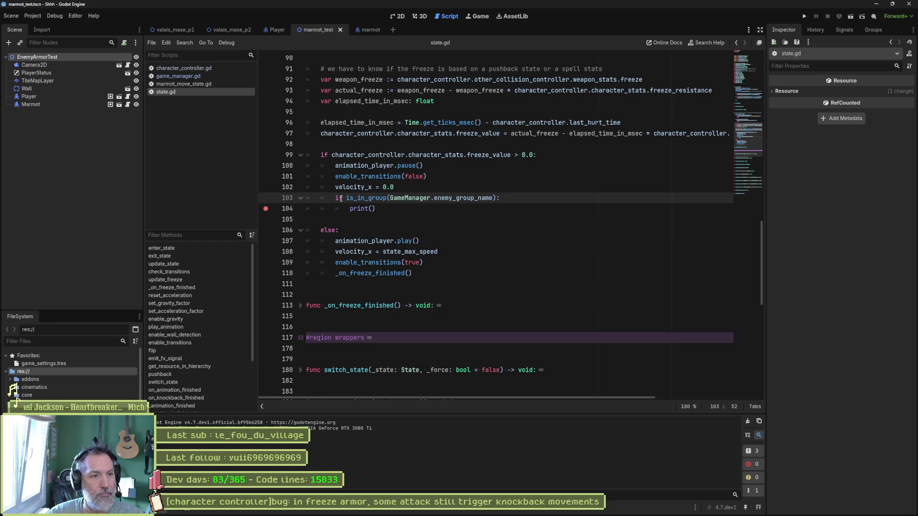
mouse_move(366, 198)
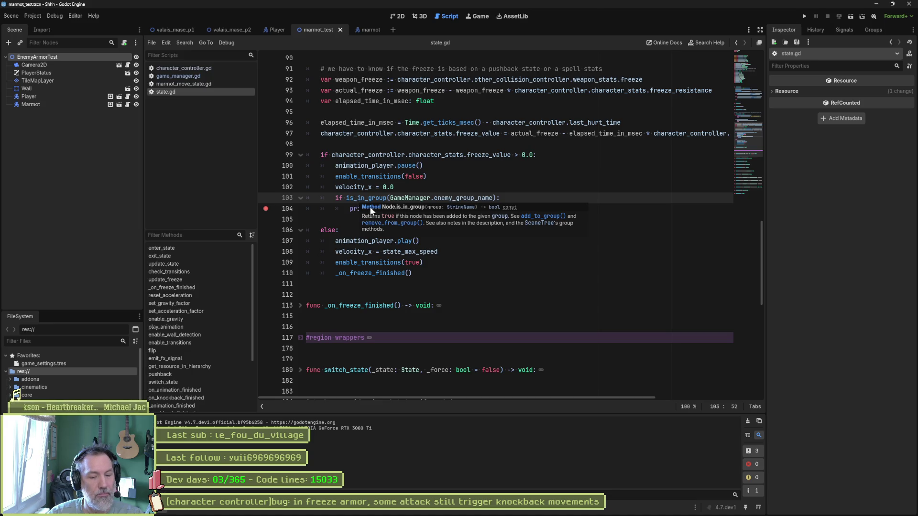
key("F5")
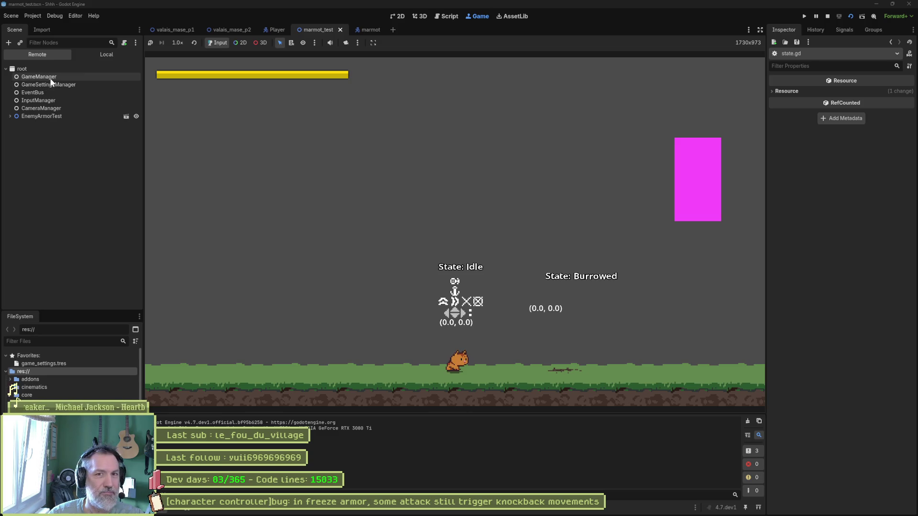
Inspect the running Marmot's properties in the Remote scene tree, then stop the game.
left_click(11, 115)
left_click(21, 162)
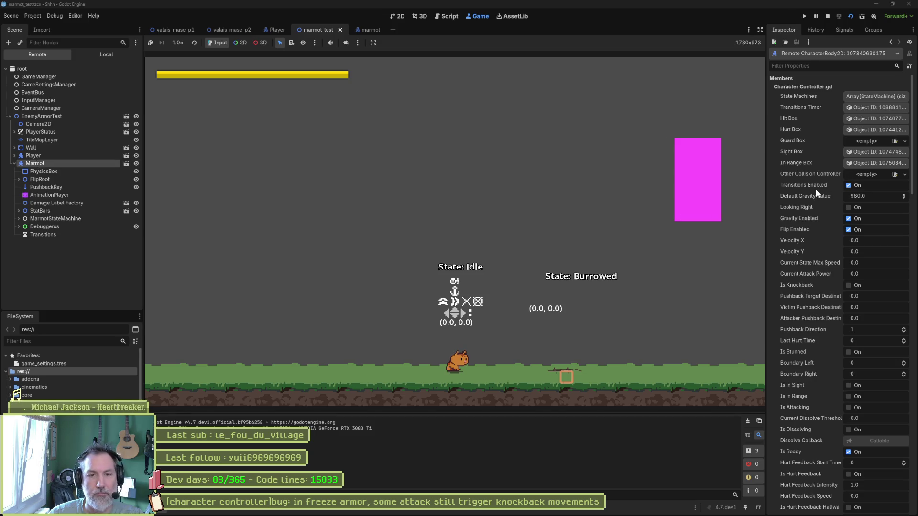
scroll(811, 254, "down", 8)
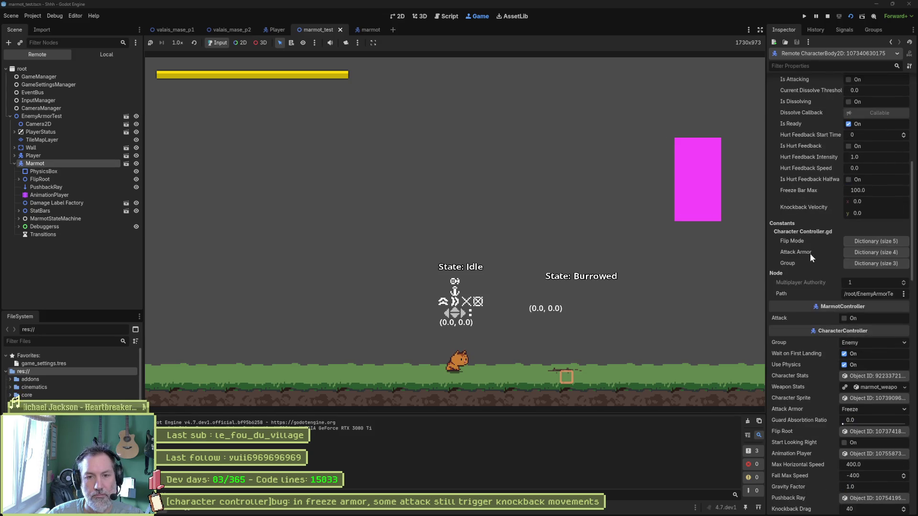
scroll(772, 273, "down", 3)
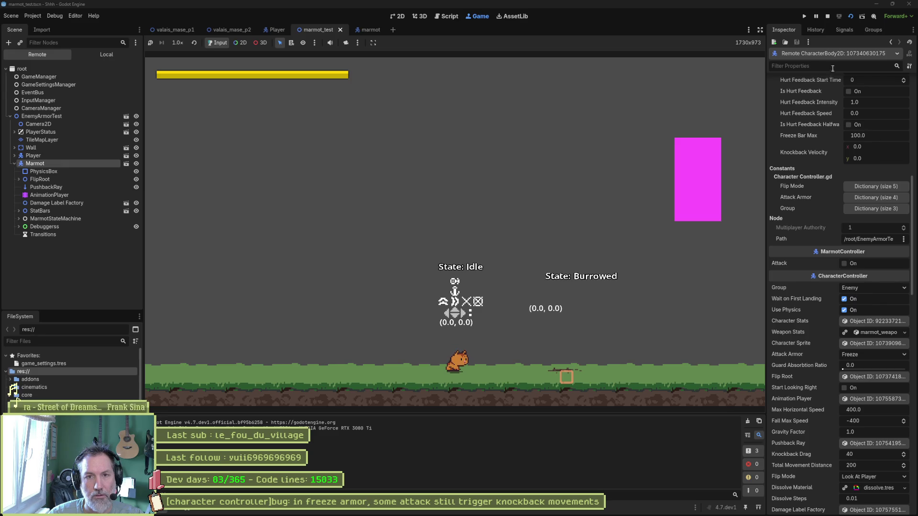
left_click(827, 17)
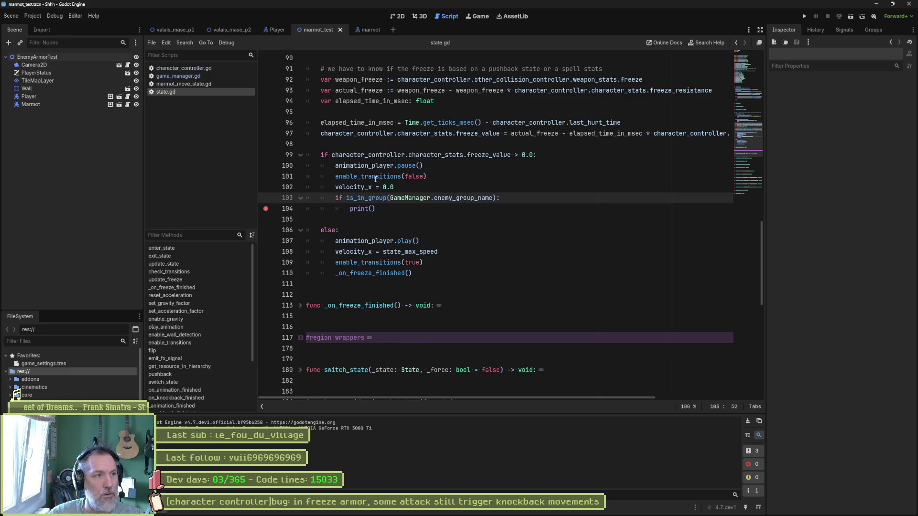
In character_controller.gd select group on line 32 and search it across all project files.
left_click(194, 68)
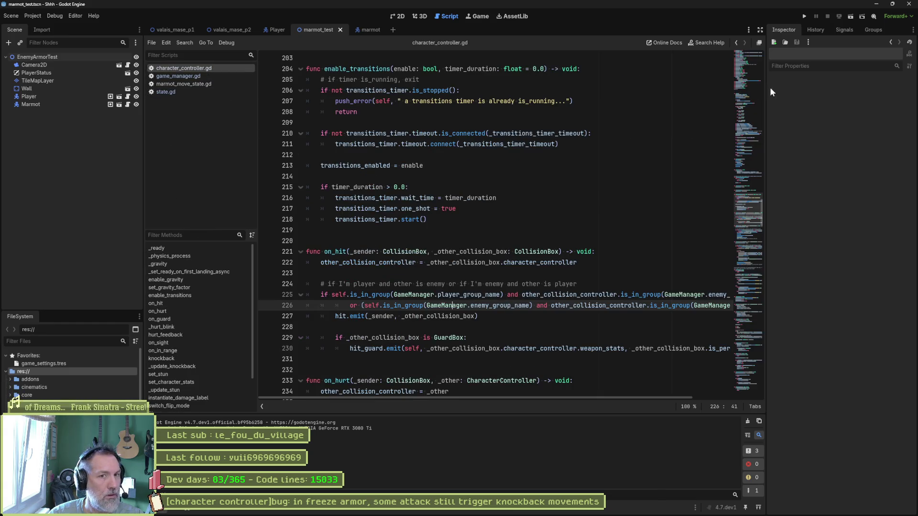
scroll(502, 215, "up", 10)
scroll(502, 215, "up", 10)
scroll(502, 215, "up", 5)
scroll(385, 220, "up", 3)
scroll(373, 179, "up", 5)
left_click(362, 133)
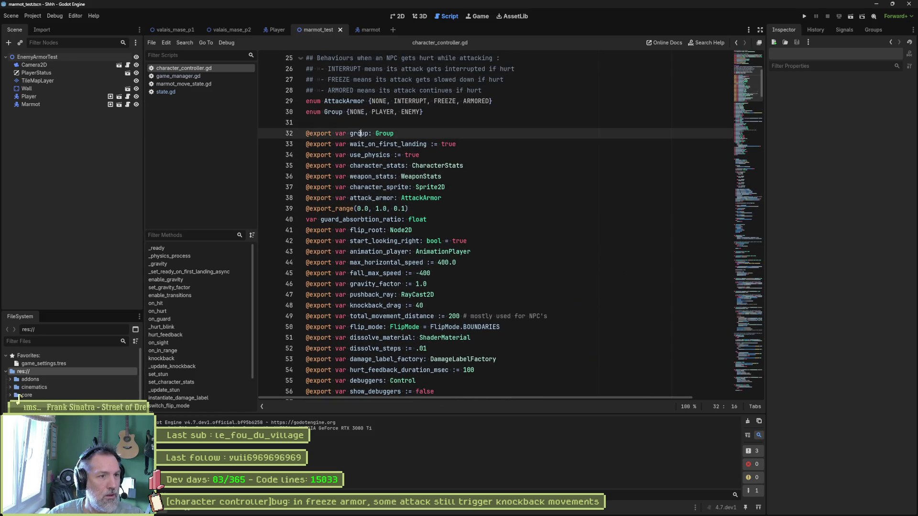
double_click(358, 133)
key("ctrl+shift+f")
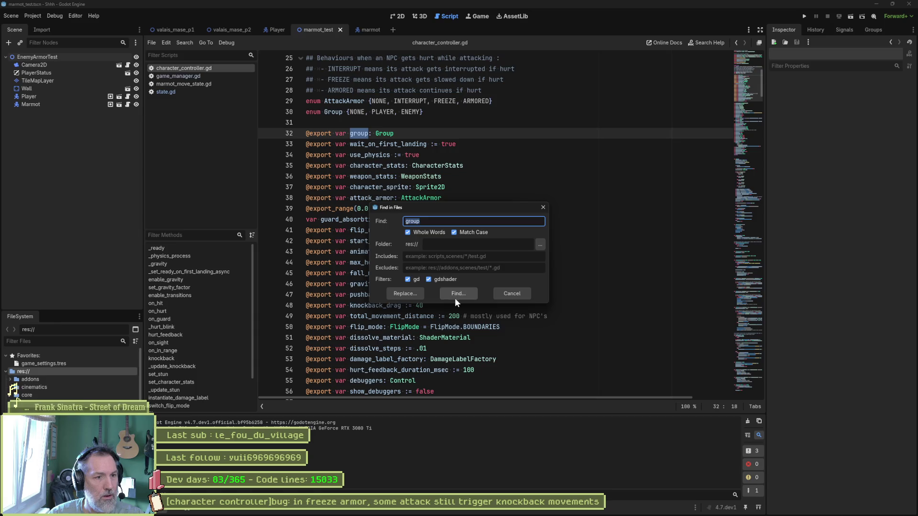
left_click(456, 294)
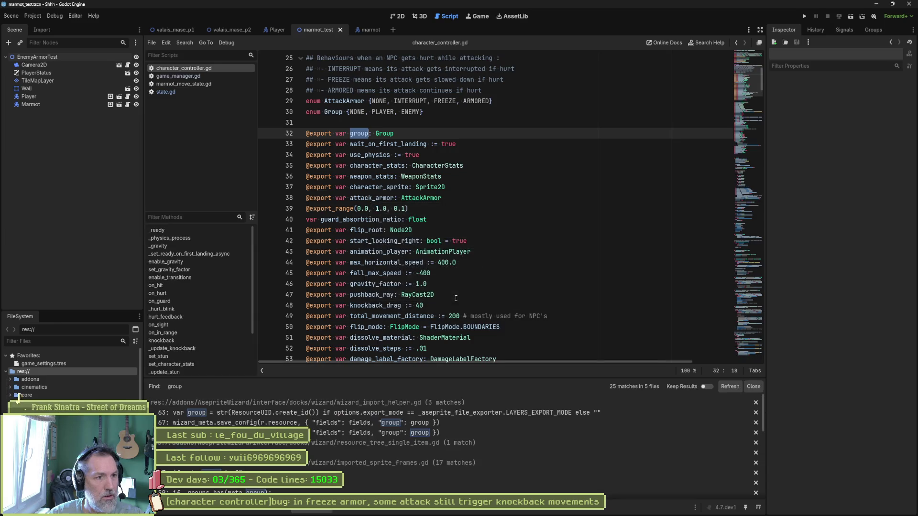
Collapse the addon results, jump to the group check on line 159 and run until the line 160 breakpoint hits.
left_click(384, 402)
left_click(385, 423)
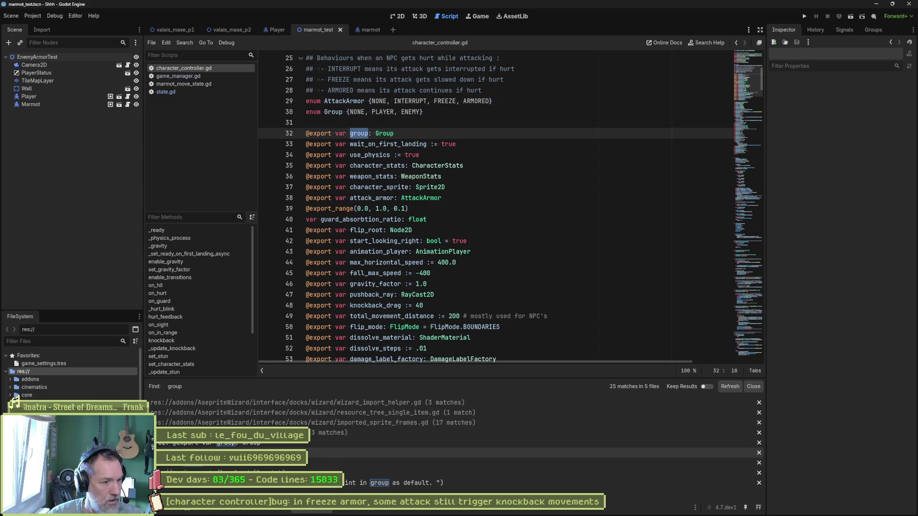
left_click(381, 452)
scroll(412, 216, "up", 5)
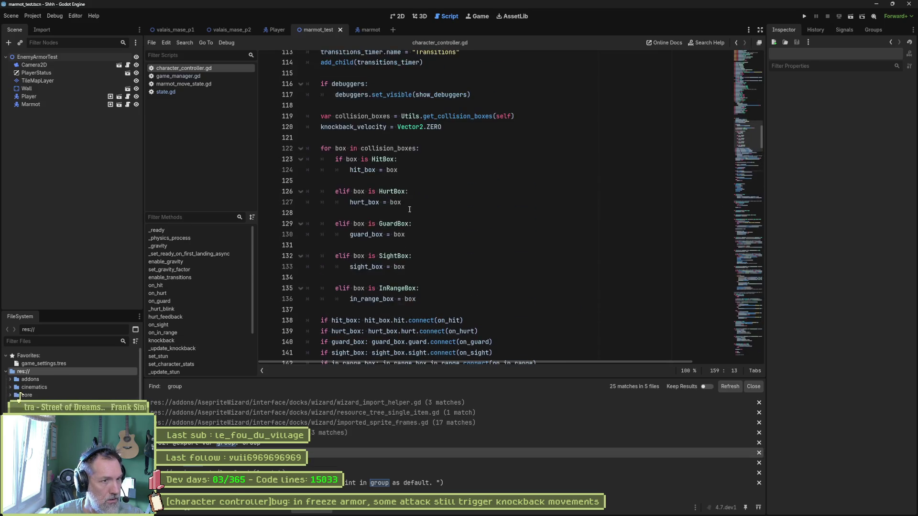
scroll(373, 201, "up", 5)
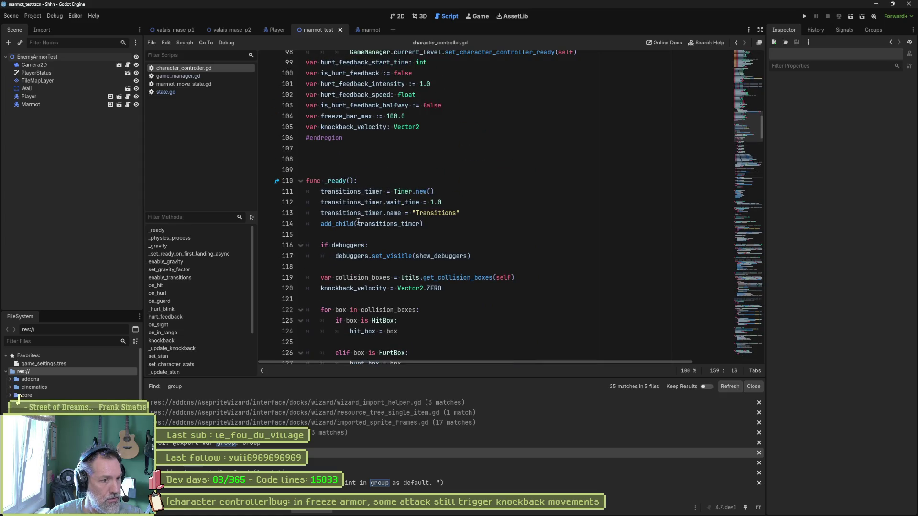
scroll(402, 237, "down", 5)
scroll(416, 251, "down", 5)
scroll(430, 258, "down", 3)
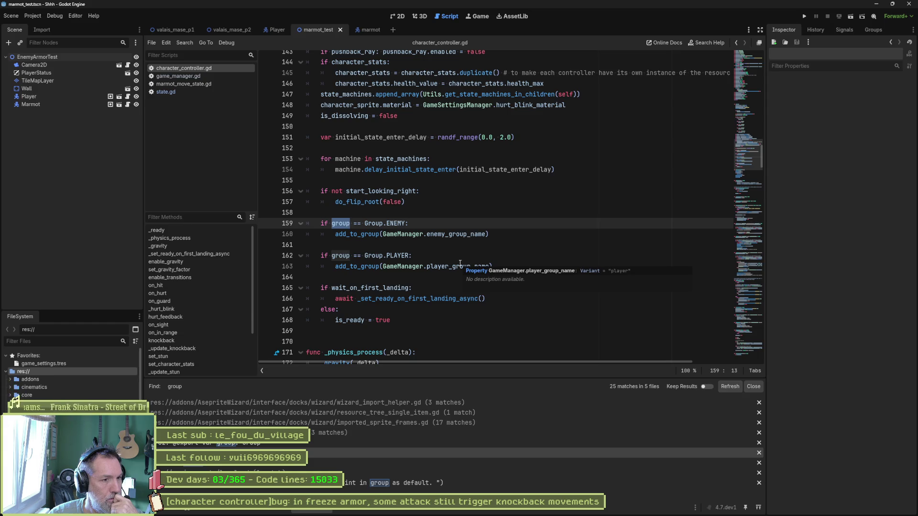
key("F5")
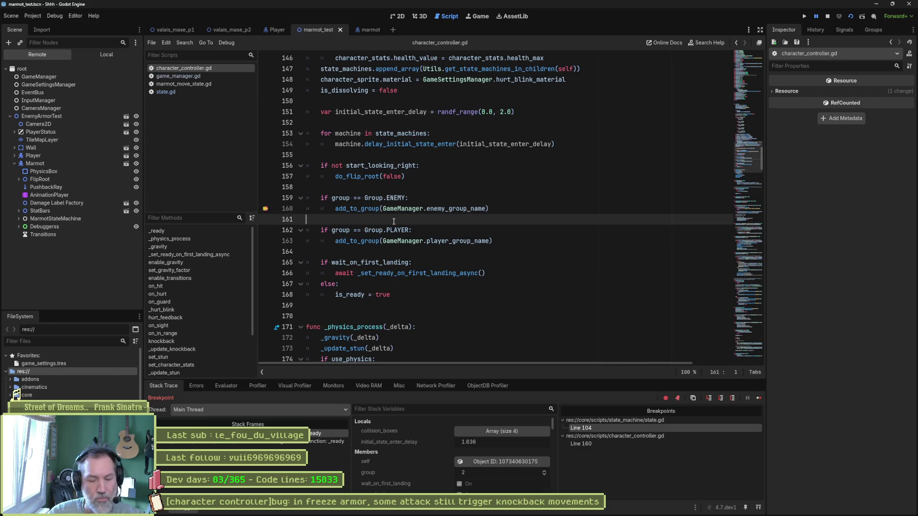
Step once, then browse the remote scene tree down to the GameManager node.
key("F10")
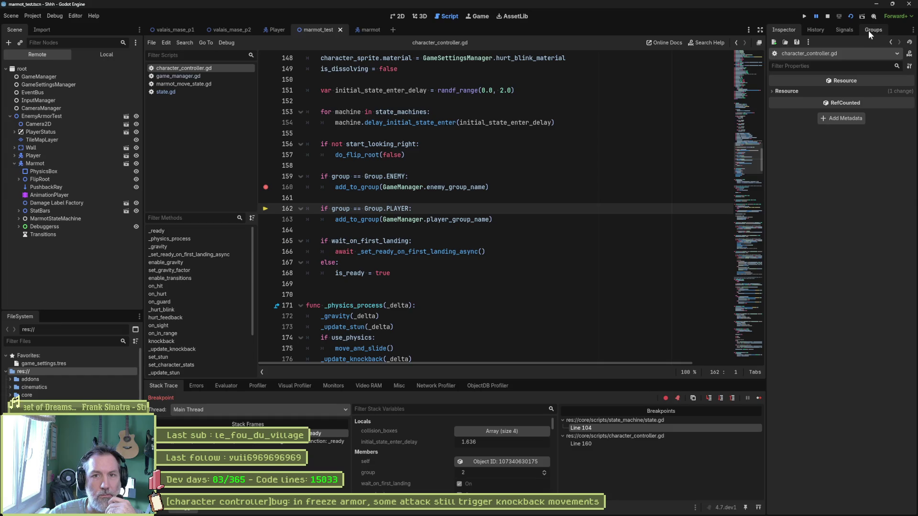
left_click(869, 29)
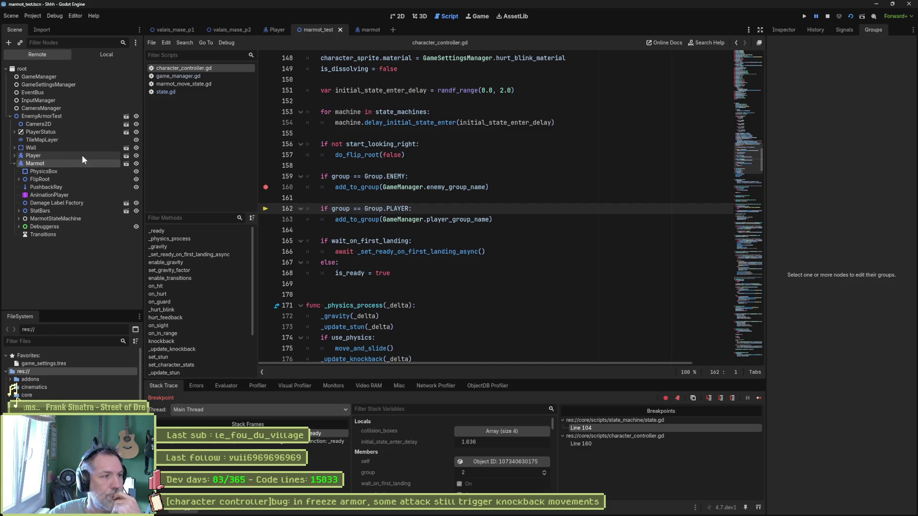
double_click(73, 179)
left_click(72, 187)
left_click(57, 235)
left_click(25, 258)
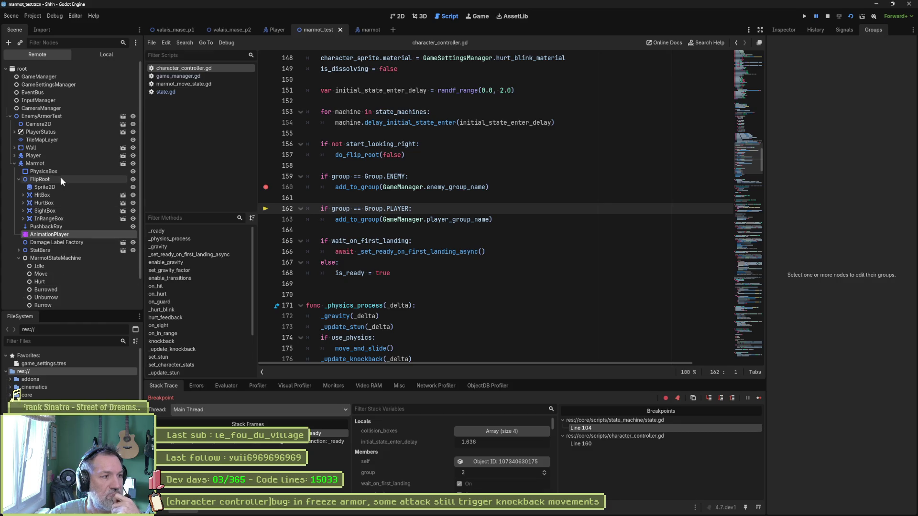
left_click(21, 155)
left_click(62, 75)
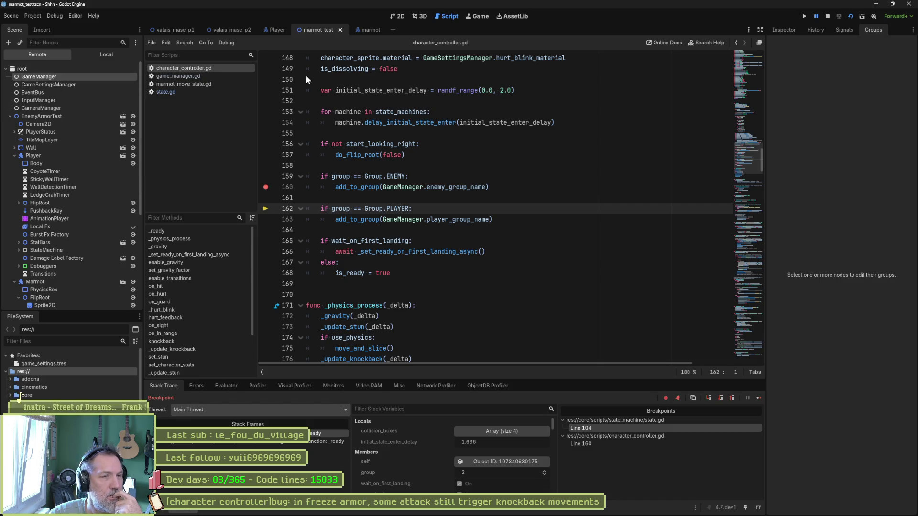
View the GameManager's live properties in the Inspector, then return to state.gd.
left_click(783, 30)
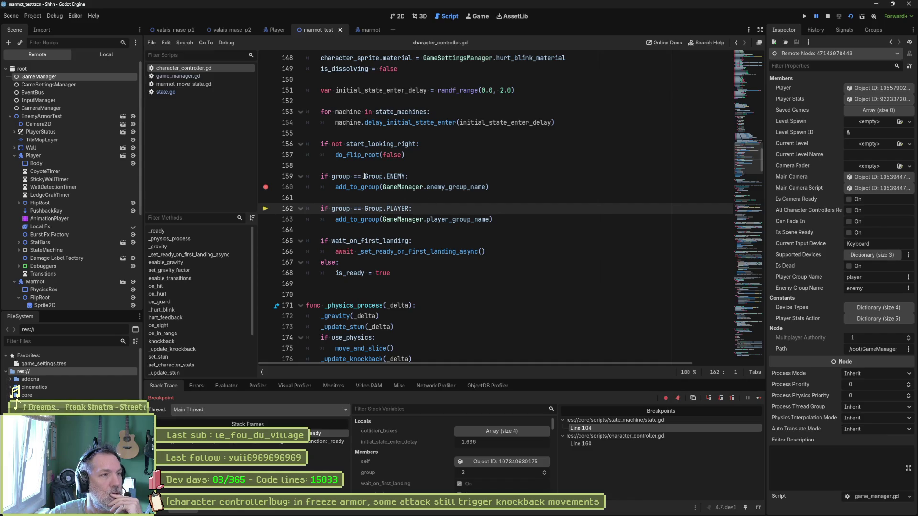
left_click(165, 93)
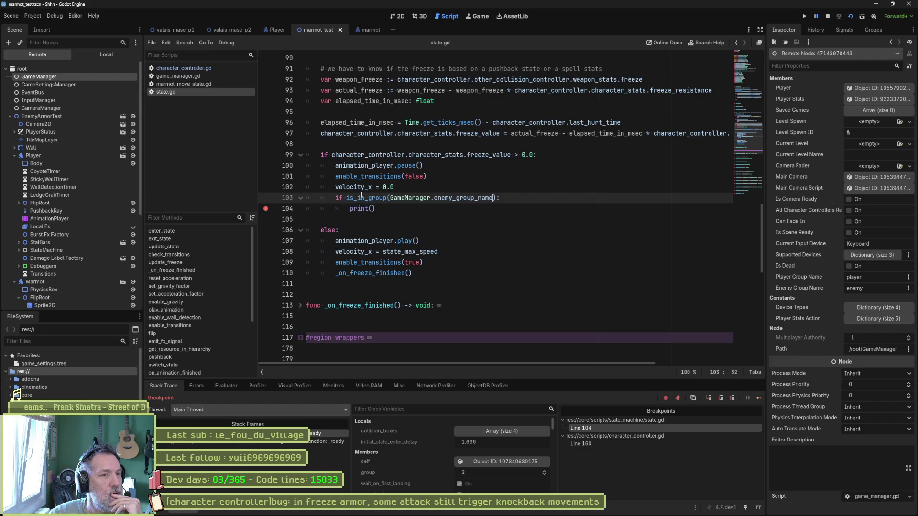
mouse_move(357, 198)
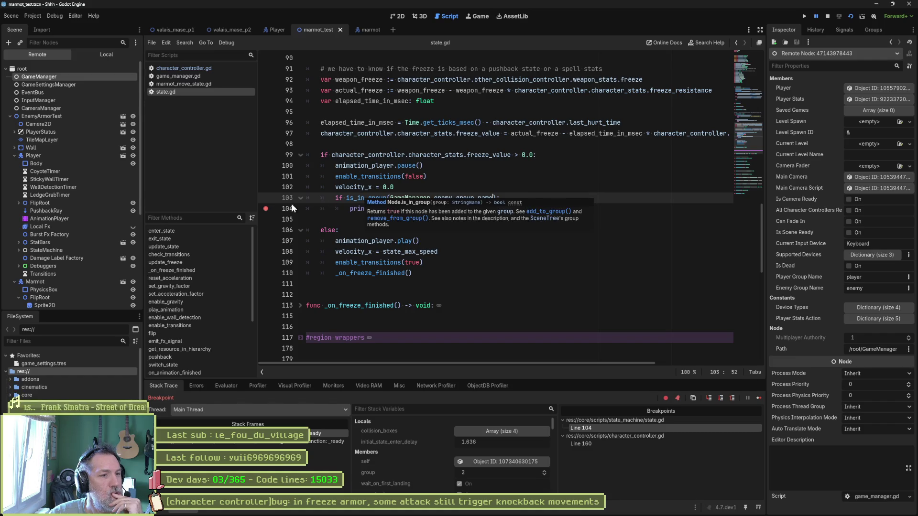
Add a breakpoint on line 103, continue, and inspect the live State object.
left_click(265, 198)
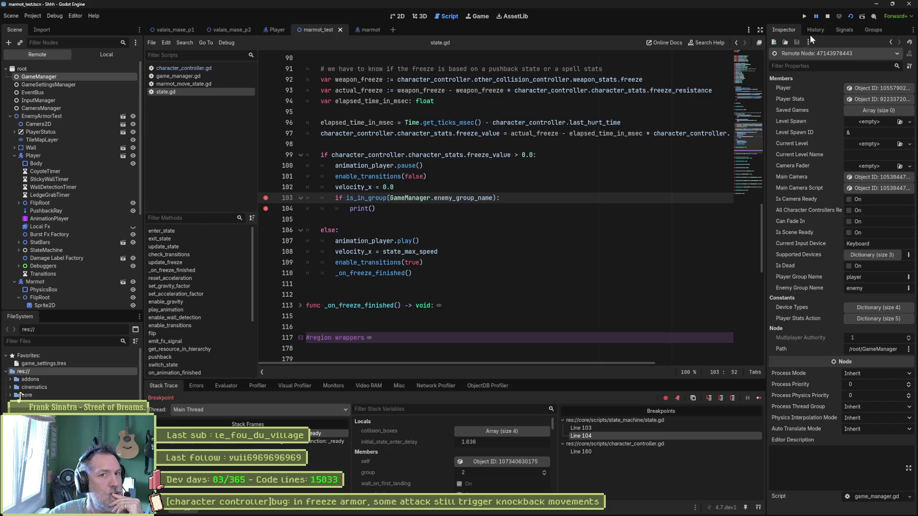
key("F12")
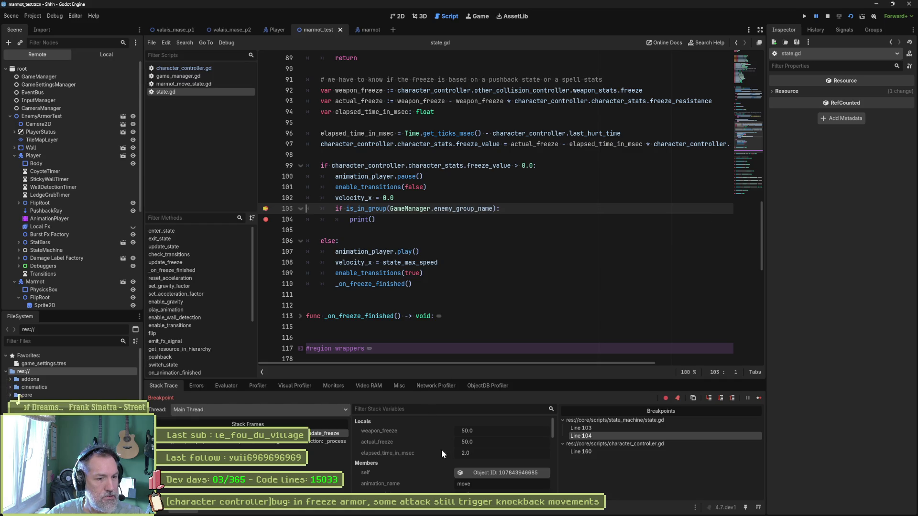
left_click(493, 473)
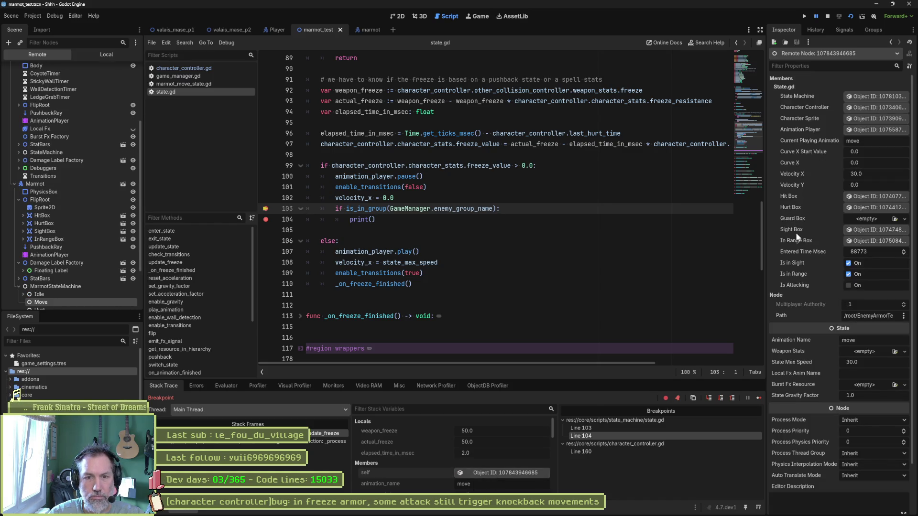
scroll(804, 262, "down", 2)
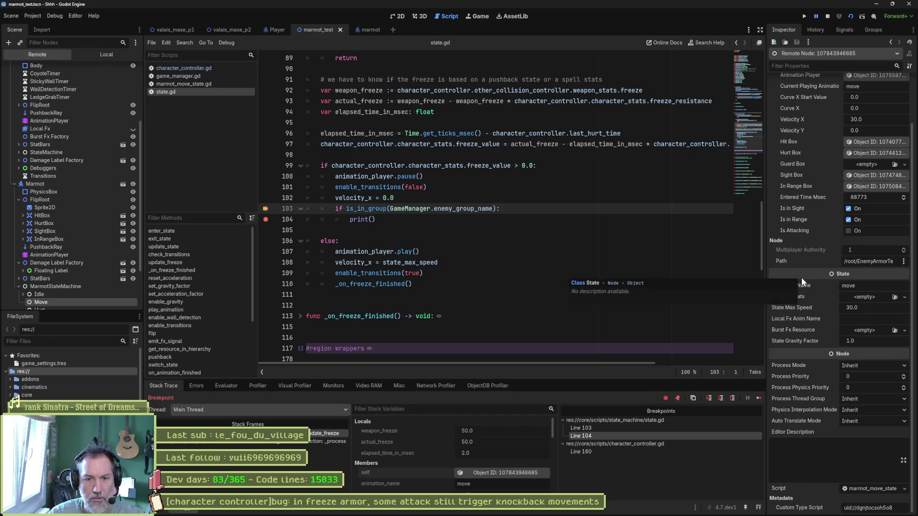
scroll(801, 242, "up", 2)
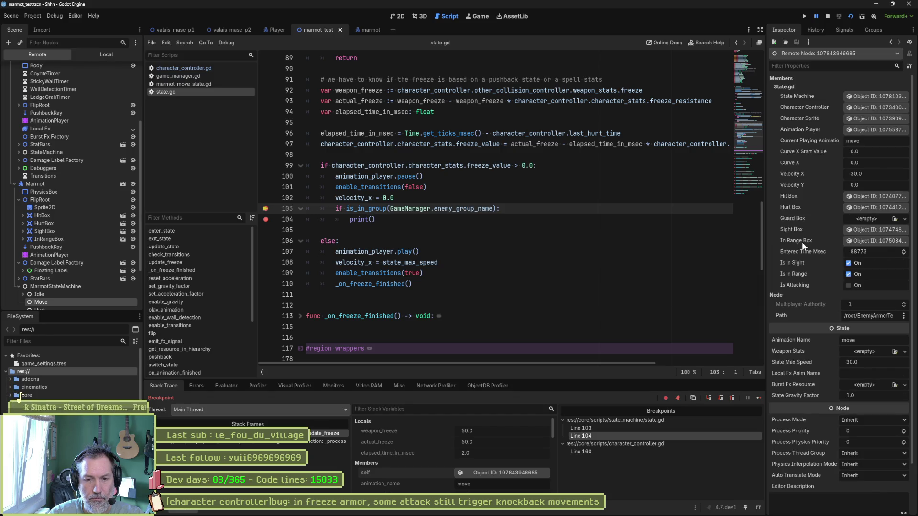
Check the marmot's character controller group property via the 'group' filter, then stop debugging.
left_click(862, 105)
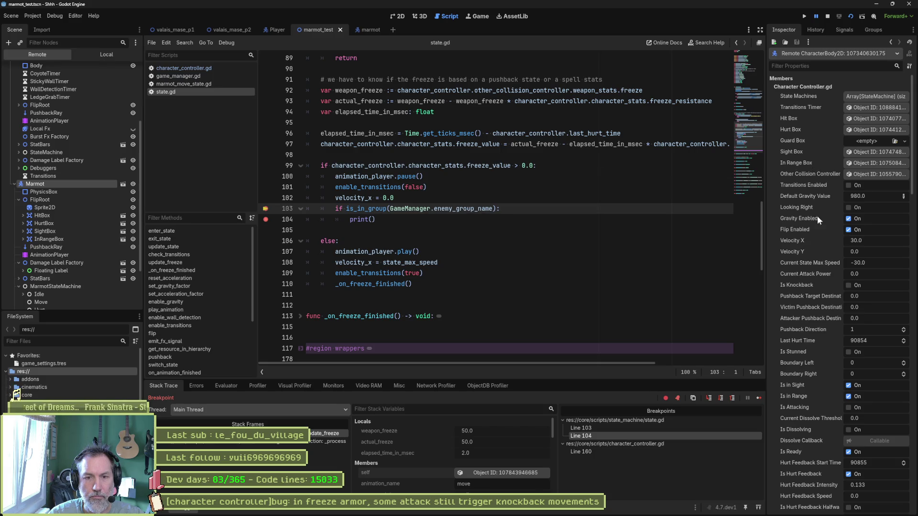
left_click(842, 67)
type("droup")
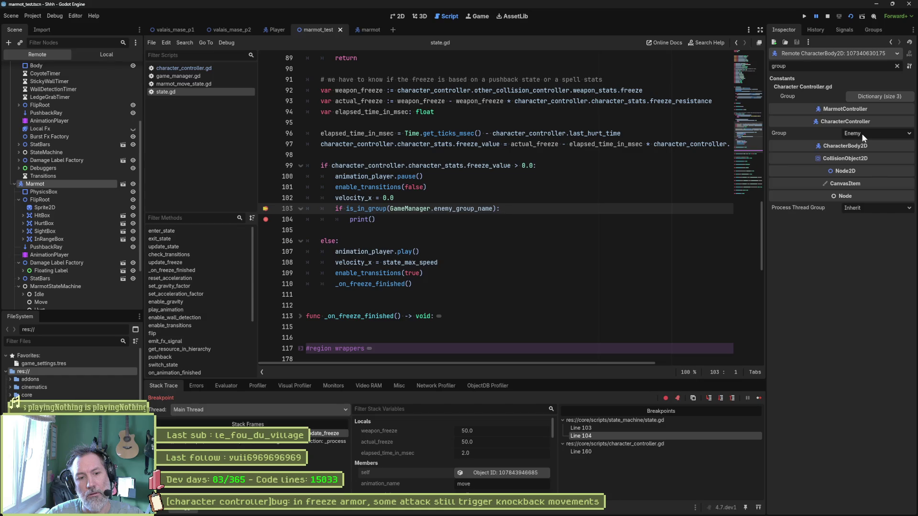
left_click(827, 17)
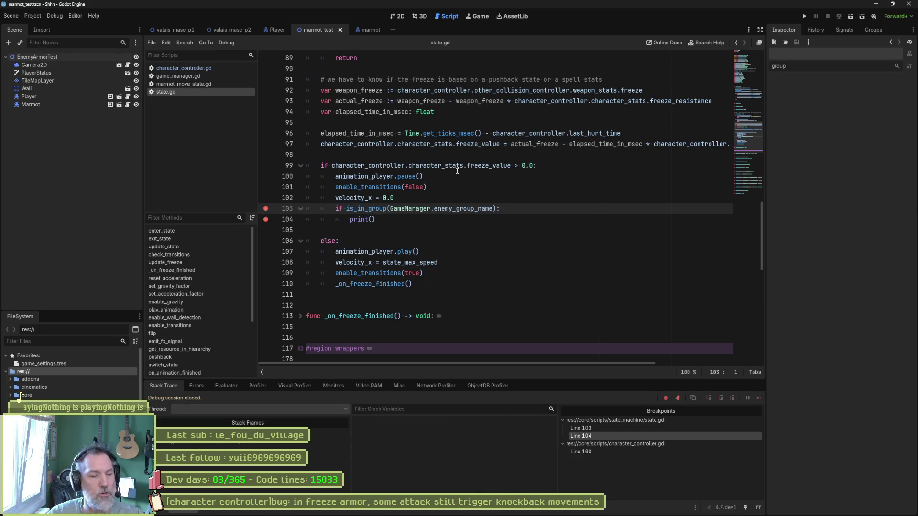
Remove the line-103 breakpoint and switch to character_controller.gd.
left_click(266, 208)
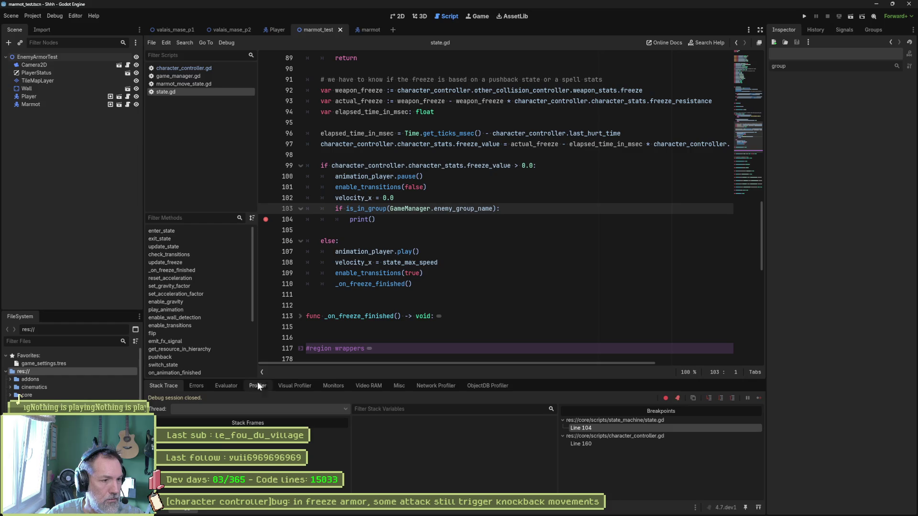
left_click(212, 71)
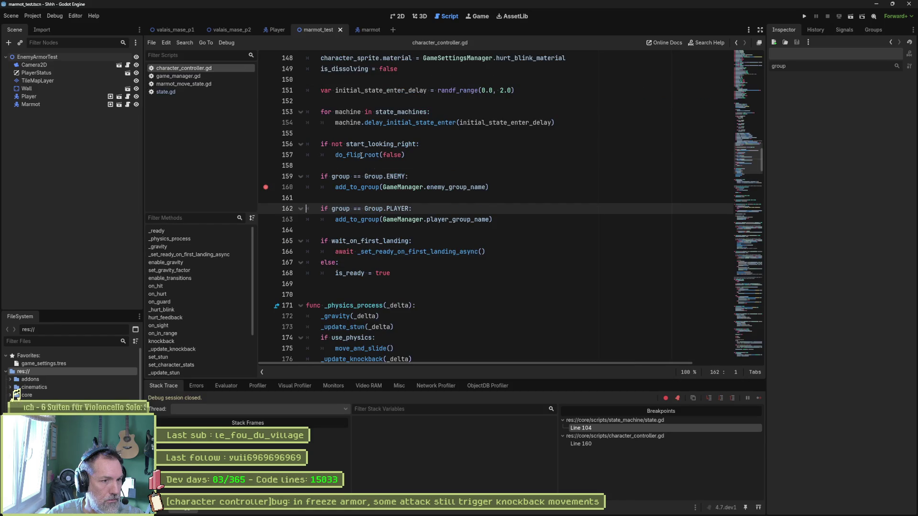
Look at the PLAYER and ENEMY group checks and jump to enemy_group_name's definition.
double_click(396, 208)
double_click(395, 177)
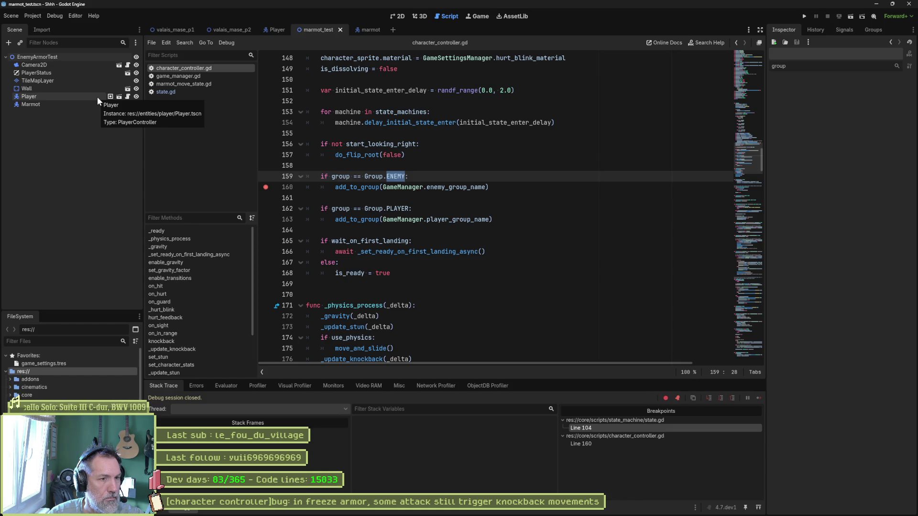
left_click(455, 188, "ctrl")
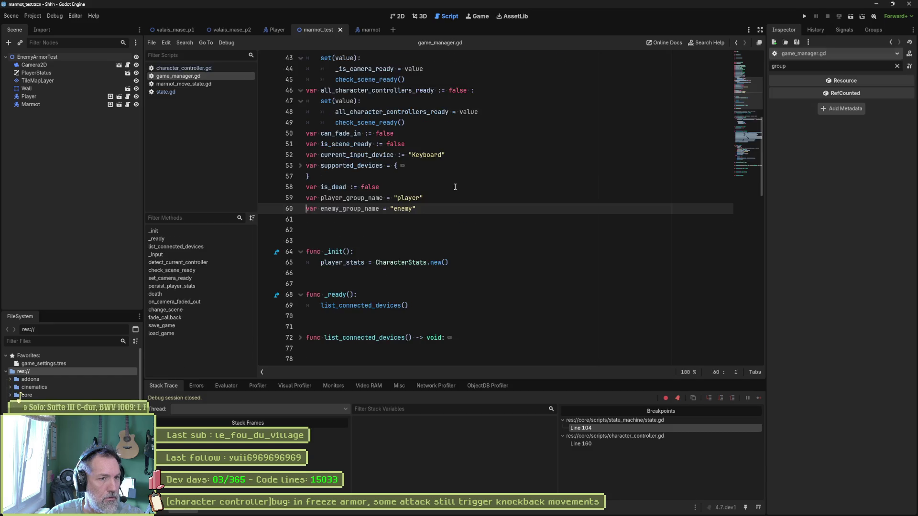
Rename game_manager.gd's group names to ENEMY and PLAYER, then run the game.
double_click(405, 209)
type("ENEMY")
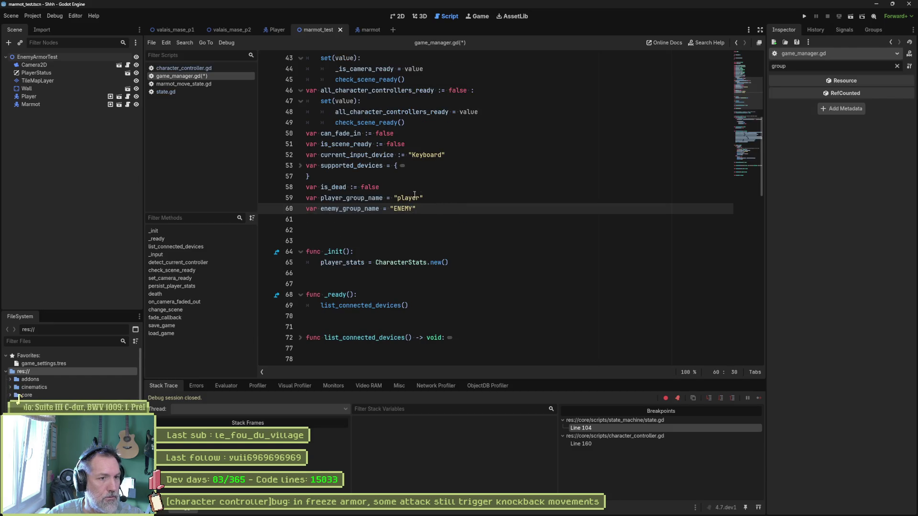
scroll(418, 185, "up", 7)
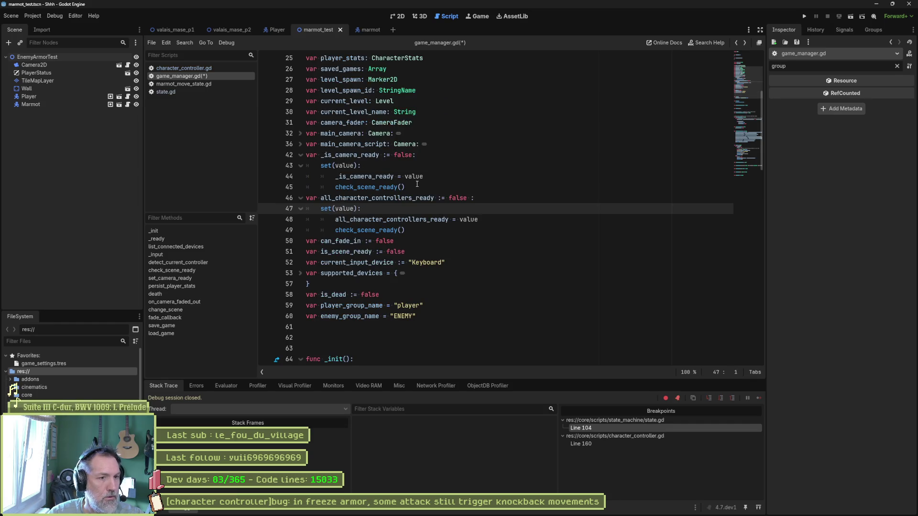
key("alt+Left")
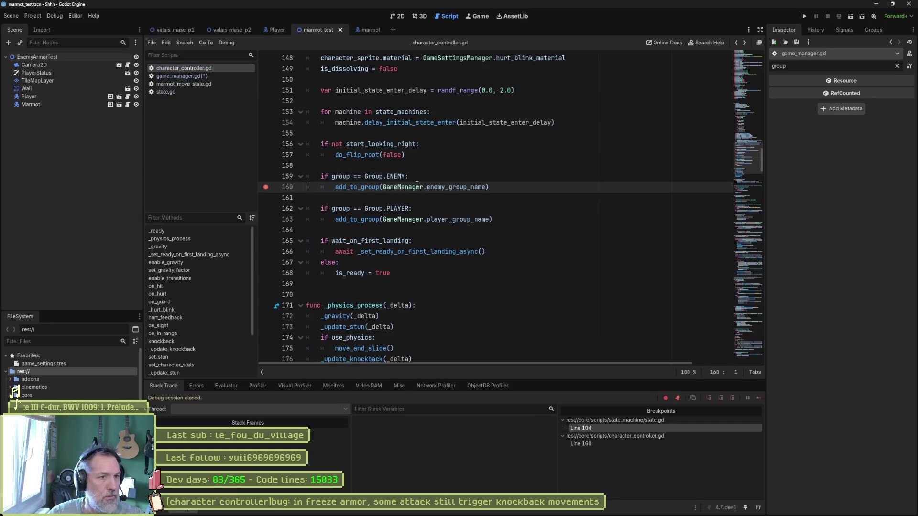
double_click(399, 208)
left_click(452, 220, "ctrl")
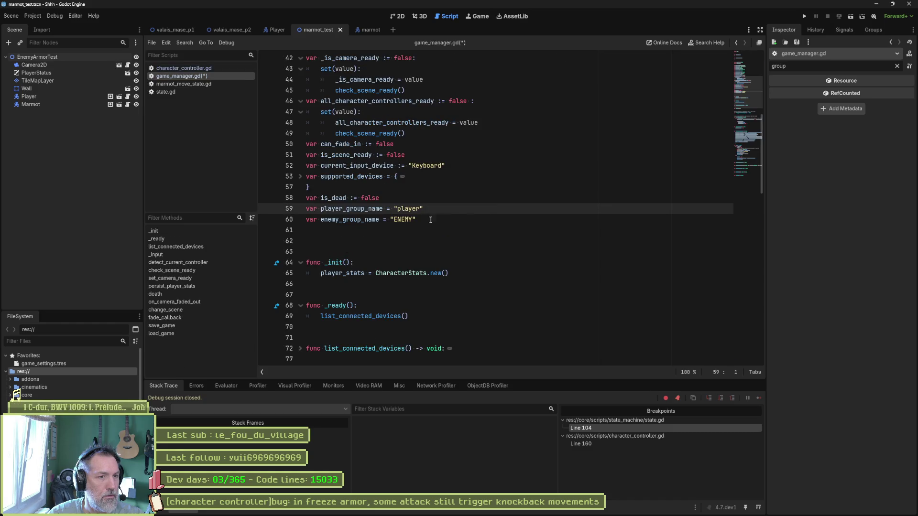
double_click(407, 208)
type("PLAYER")
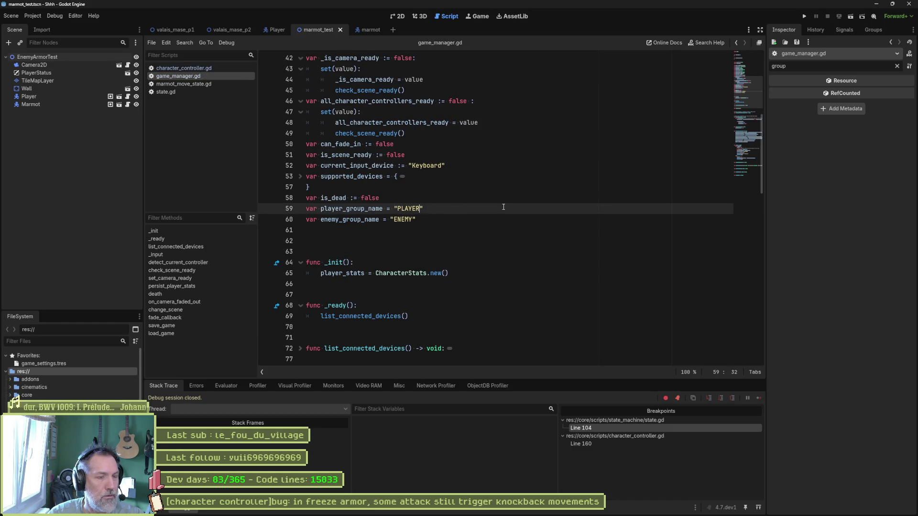
key("F5")
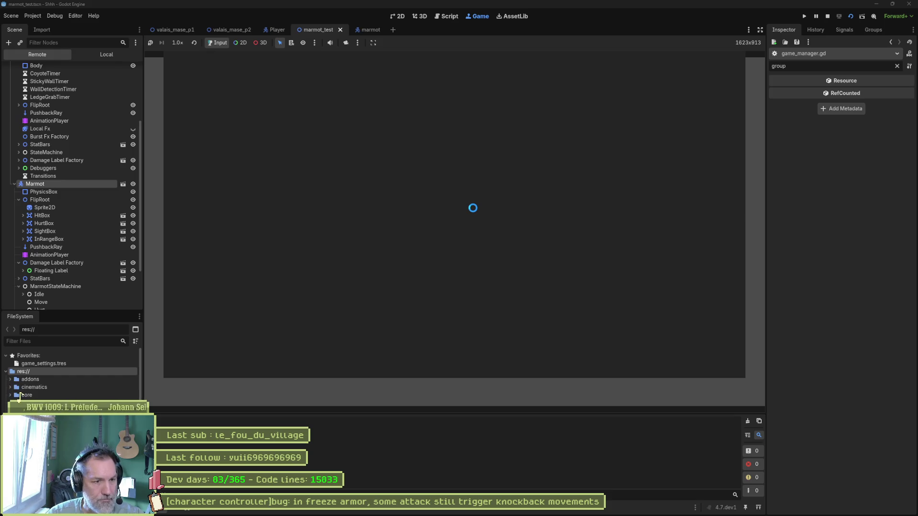
mouse_move(465, 209)
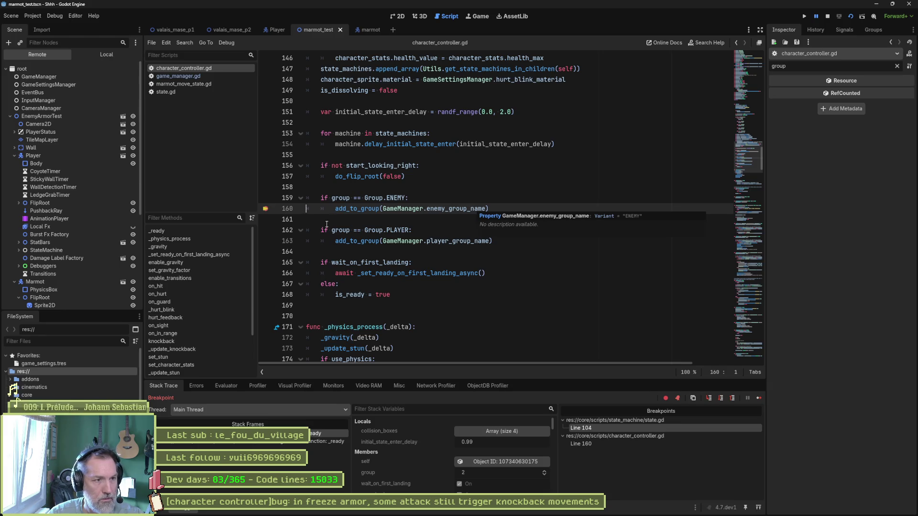
Remove the line-160 breakpoint, continue, and stop the running game.
left_click(265, 208)
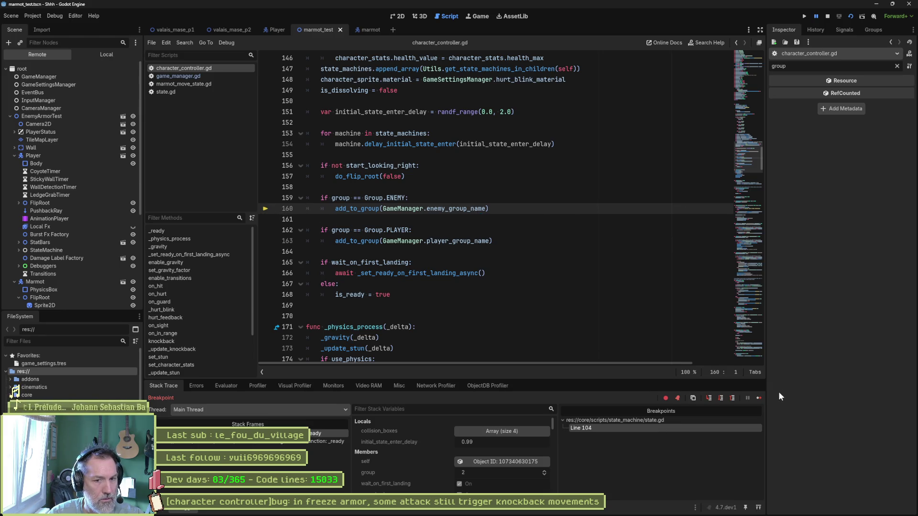
left_click(760, 397)
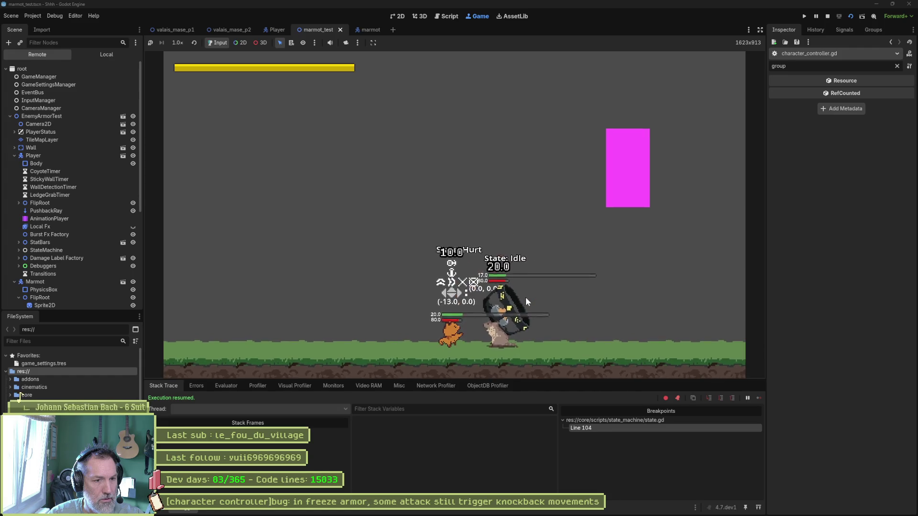
key("F8")
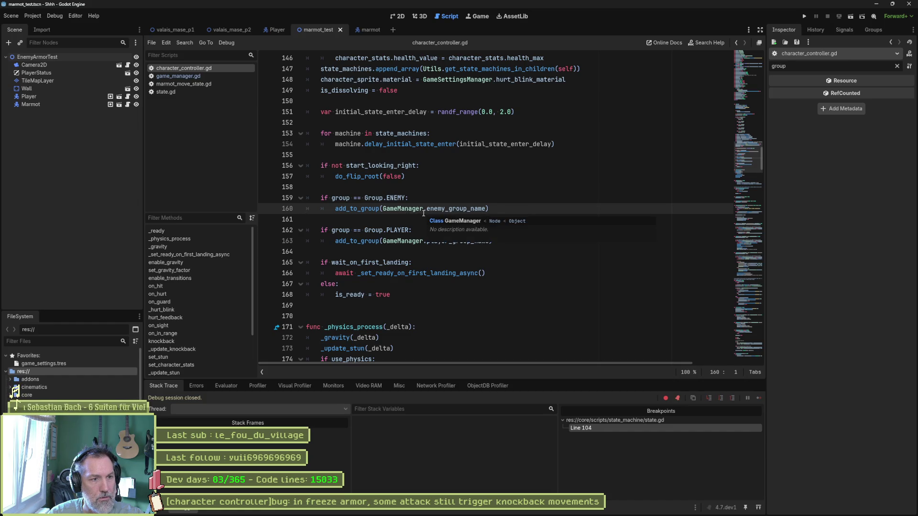
Return to state.gd at the line-103 freeze check.
left_click(177, 84)
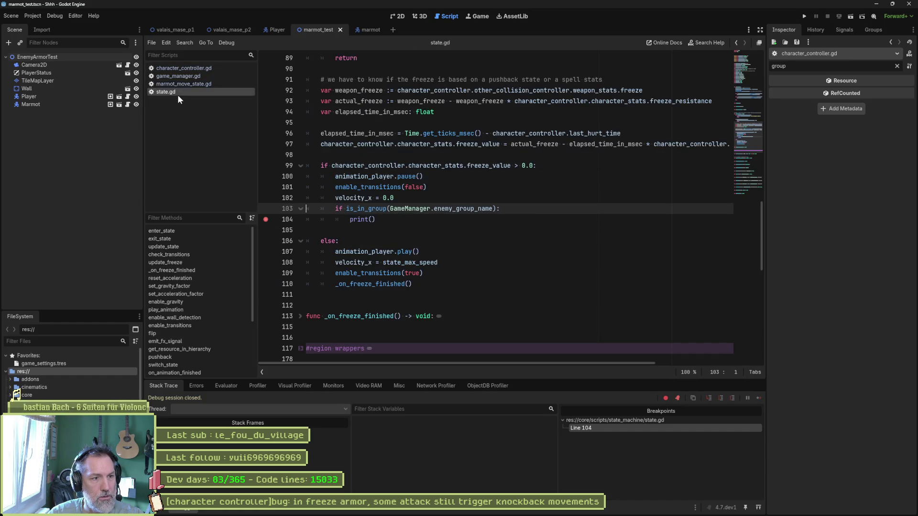
left_click(387, 208)
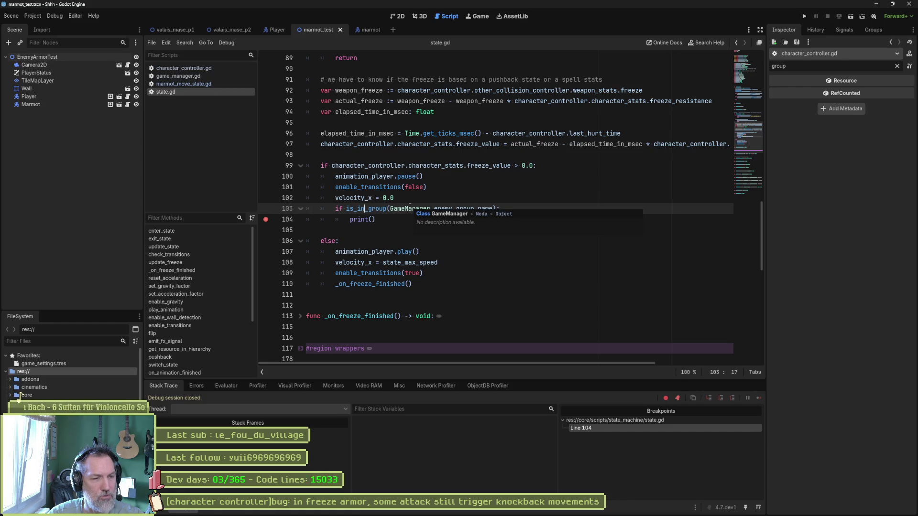
Add a loop over get_groups() printing each group g above the check, then run the game.
key("Home")
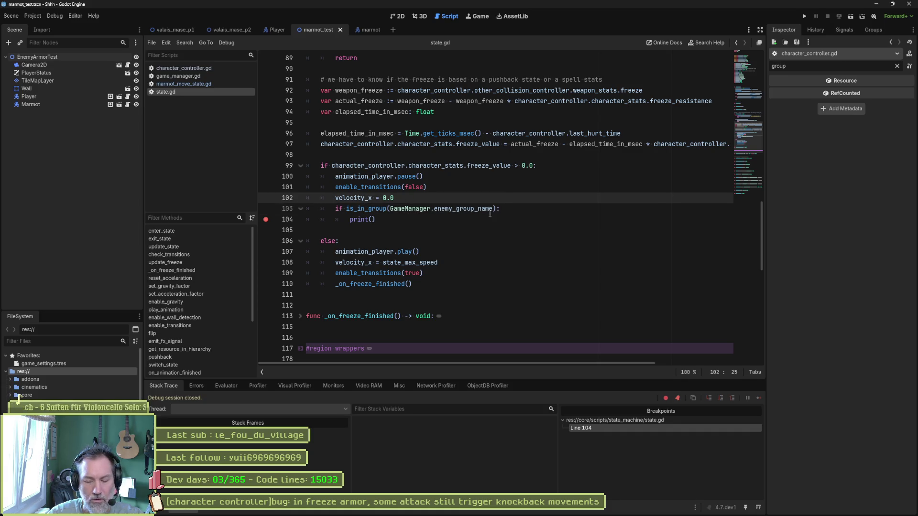
key("Return")
key("Up")
type("for ")
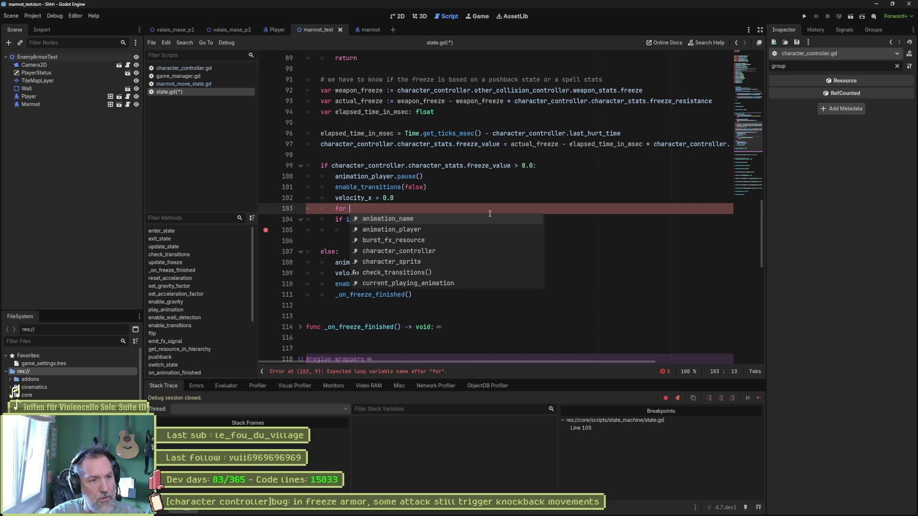
type(" g in ")
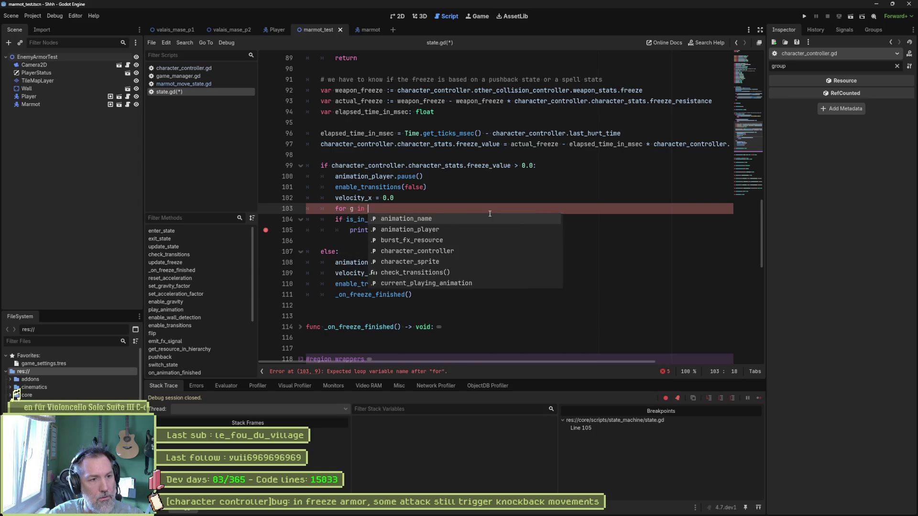
type("group")
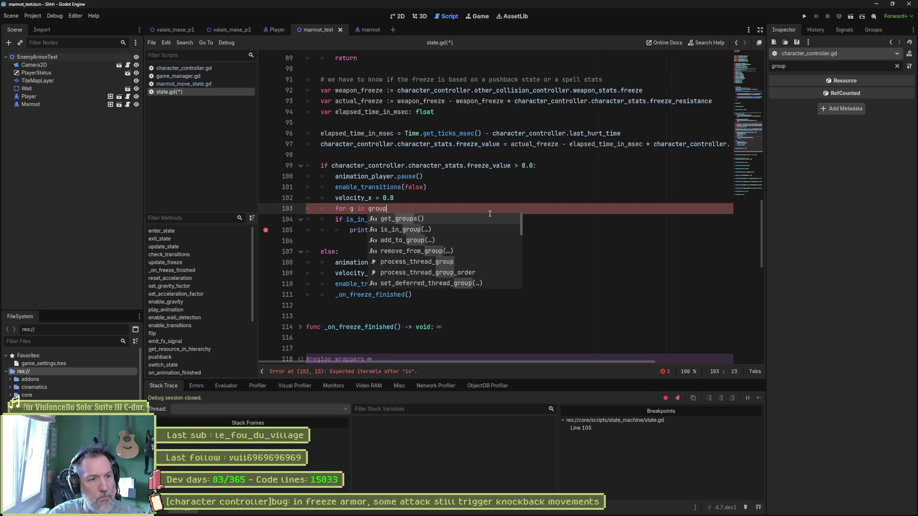
key("Return")
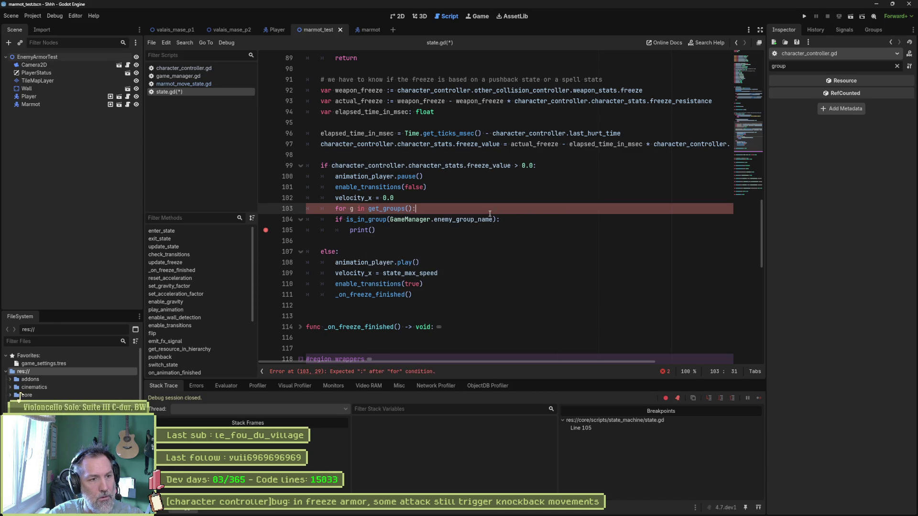
key("Return")
type("print(g")
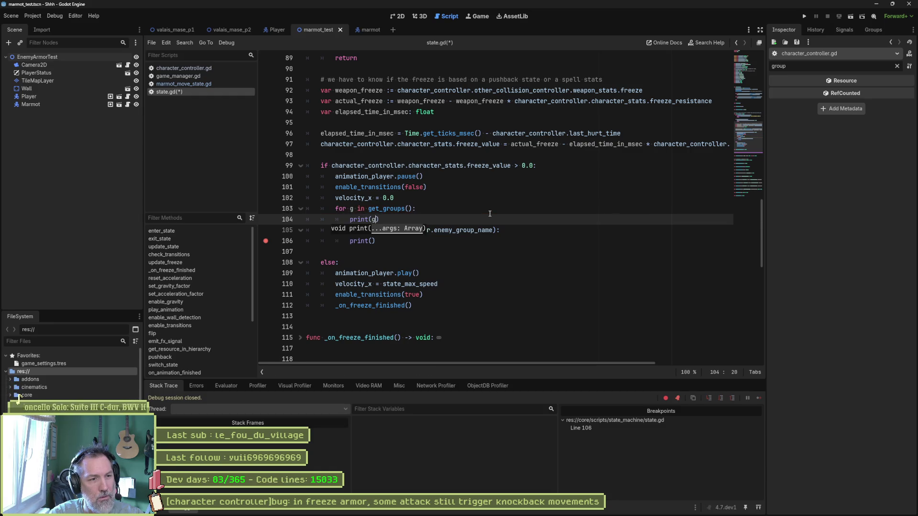
key("F5")
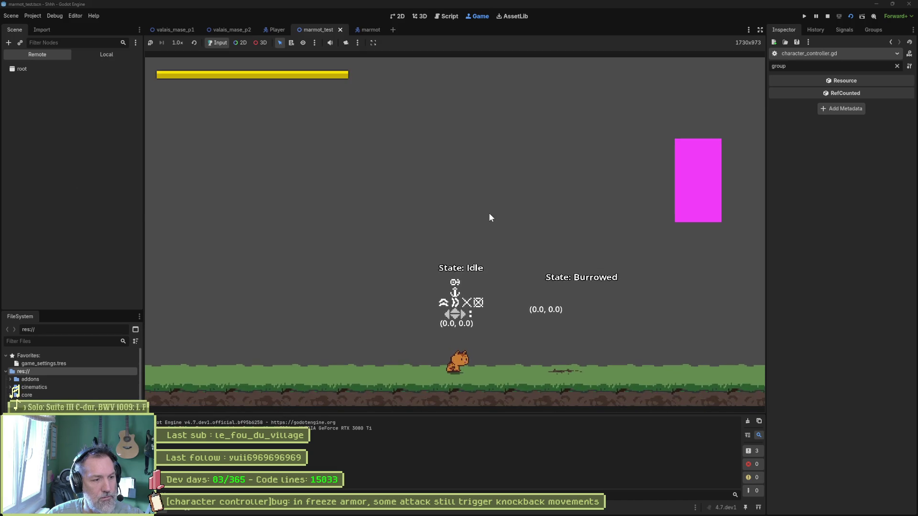
Walk the player character to the right in the test run.
key("Right")
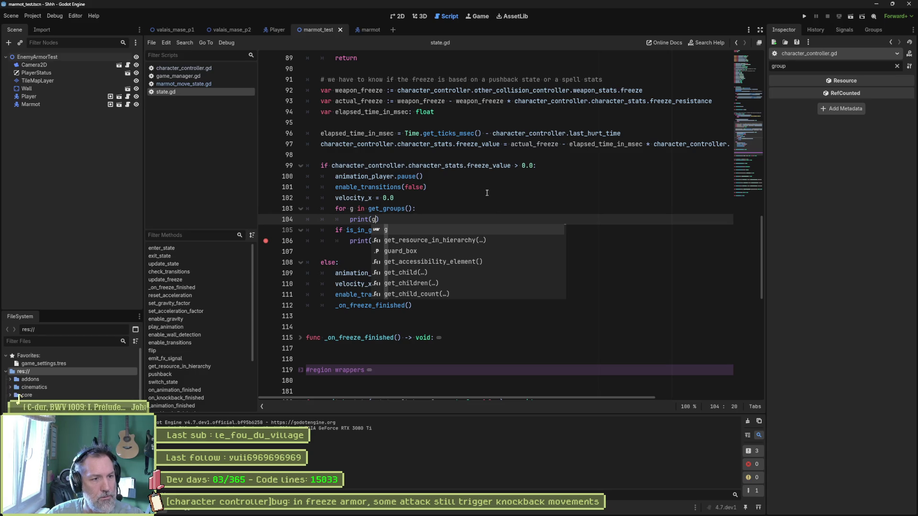
Add a label string argument to the print call on line 104, save, and rerun.
left_click(436, 208)
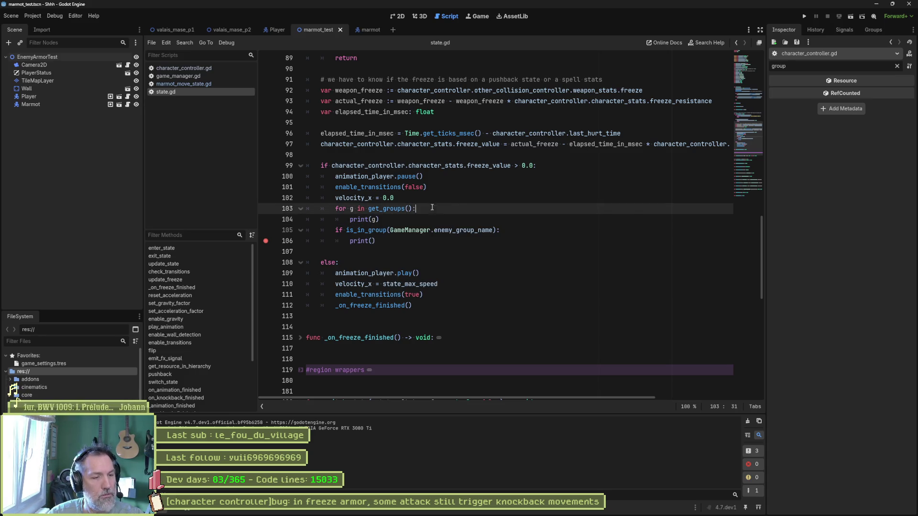
mouse_move(385, 208)
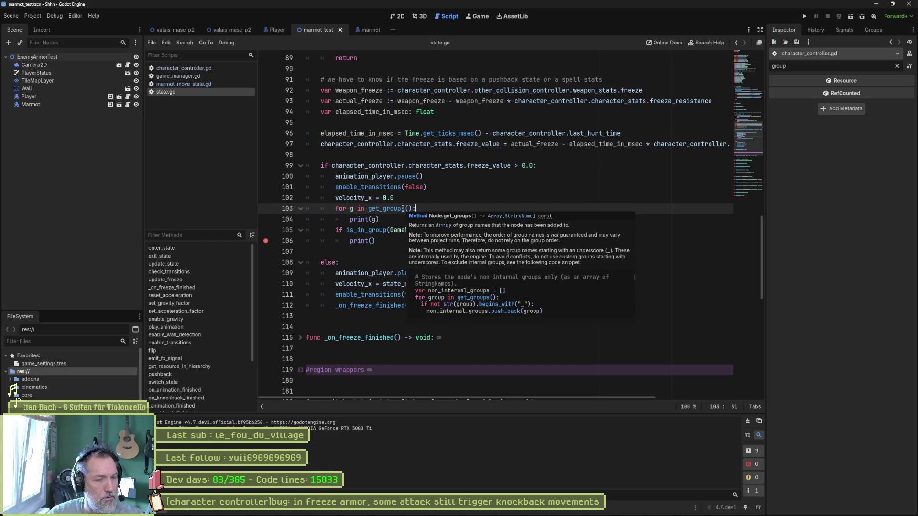
left_click(390, 220)
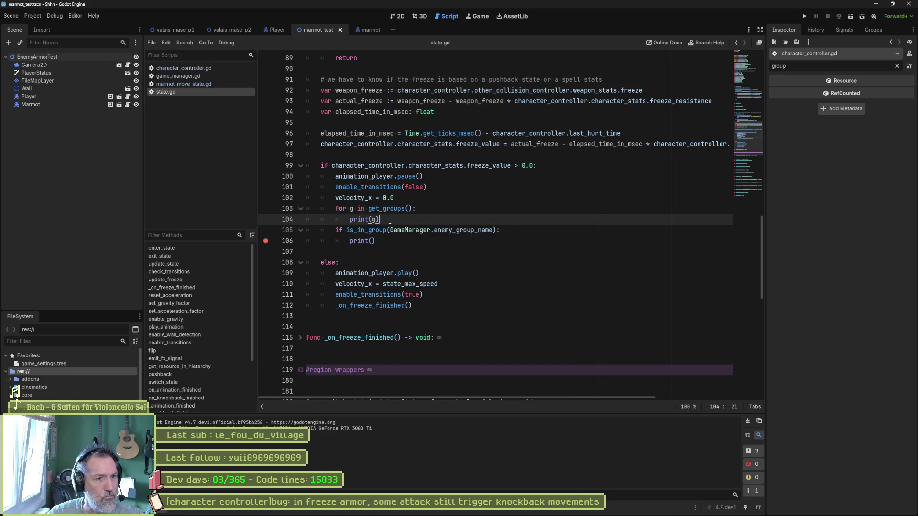
scroll(397, 210, "up", 4)
scroll(408, 202, "down", 2)
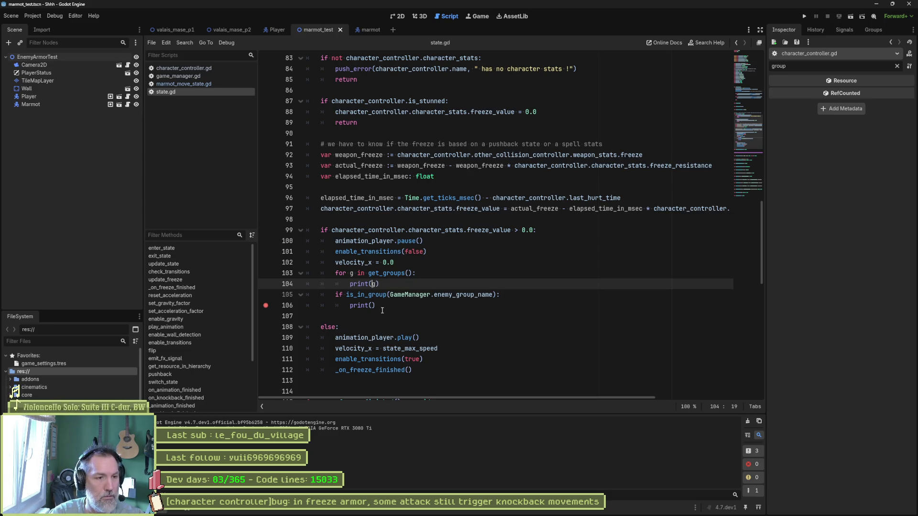
type("\"sæe\",")
key("ctrl+s")
key("F5")
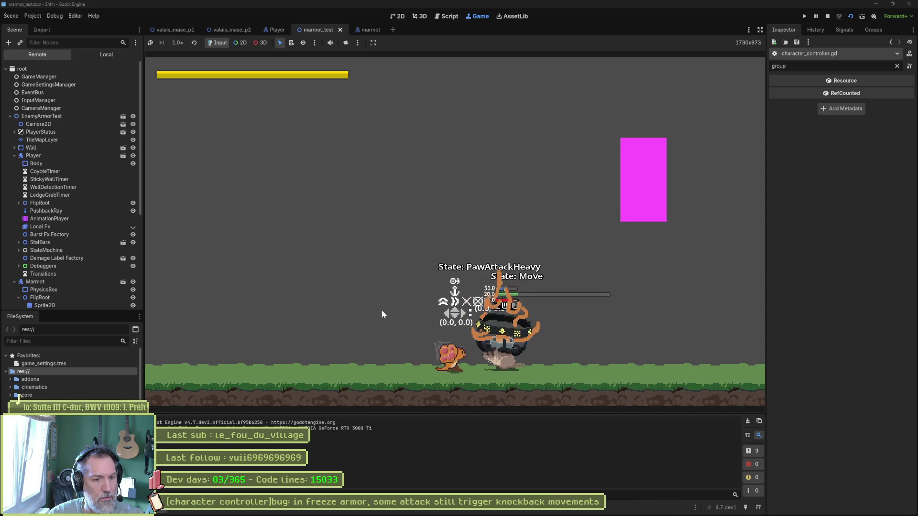
Walk right and land a heavy paw attack on the marmot.
key("Right")
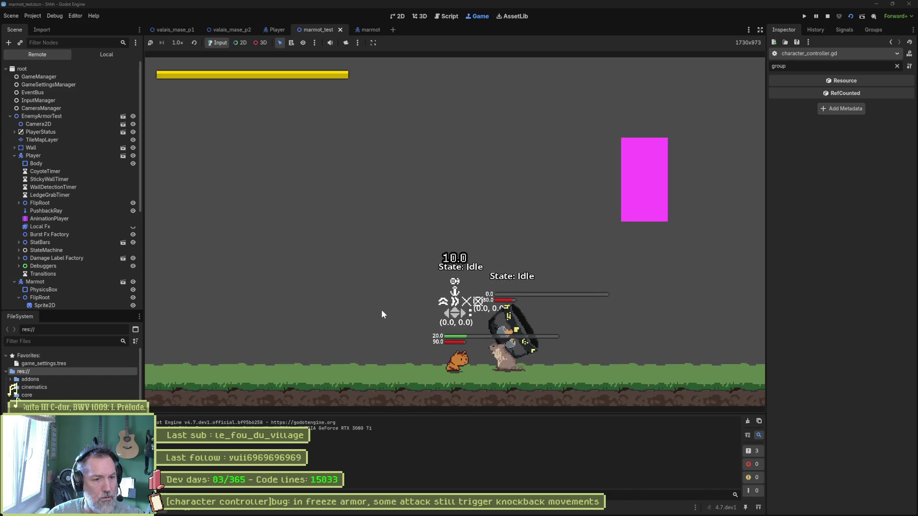
key("x")
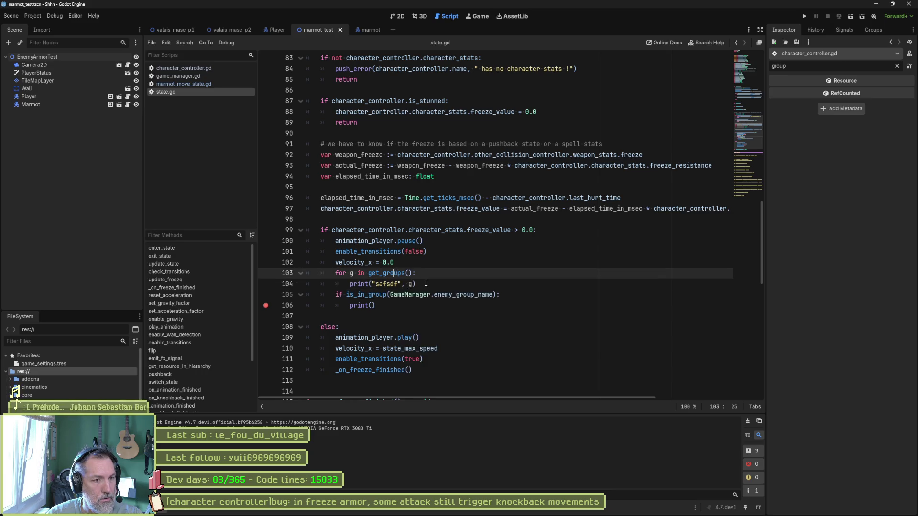
Copy the group-printing loop and paste it below the player group line in character_controller.gd.
left_click_drag(418, 283, 433, 263)
key("ctrl+c")
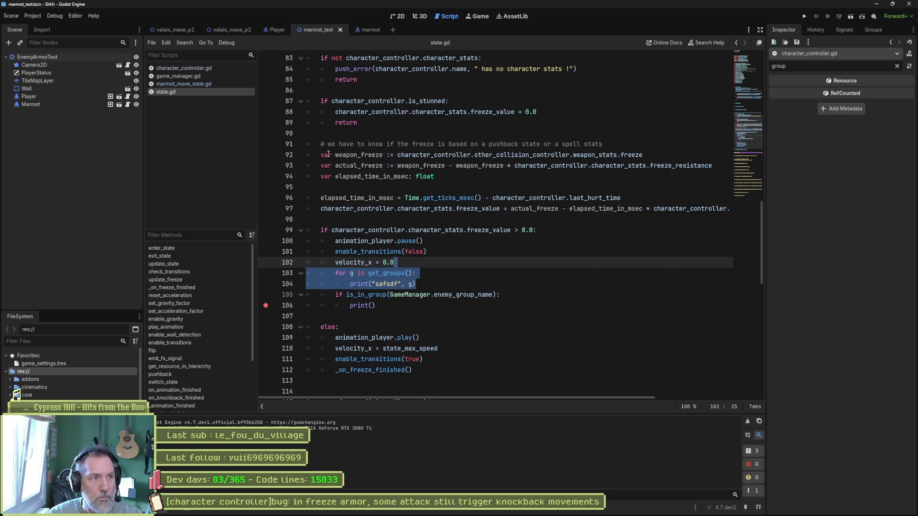
left_click(184, 68)
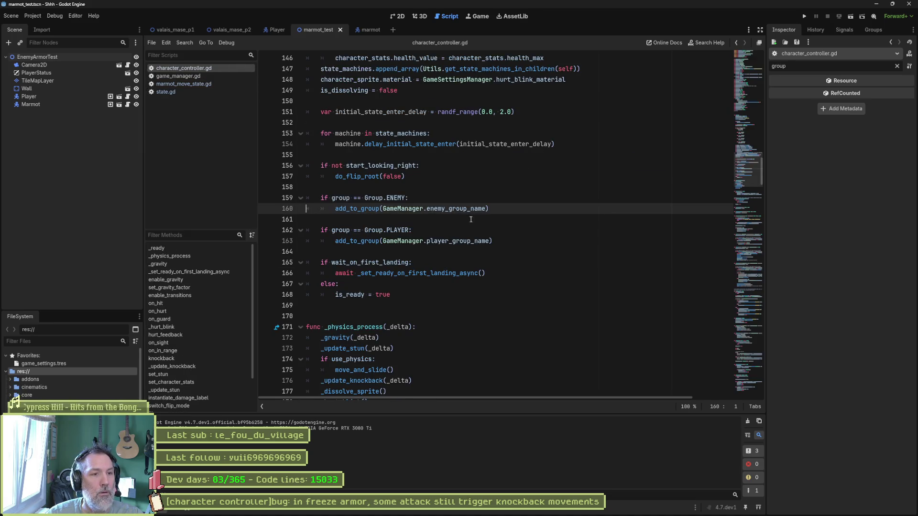
left_click(521, 243)
key("ctrl+v")
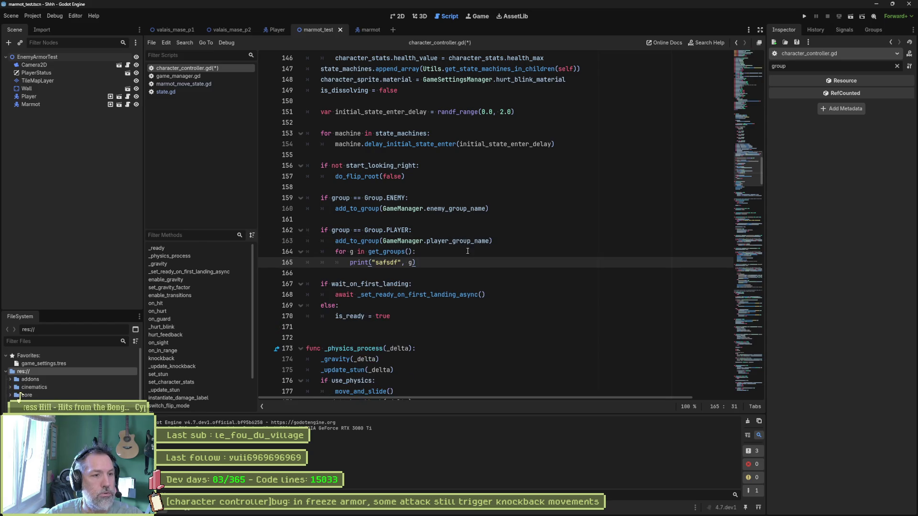
Move the pasted loop out of the PLAYER block, then run the game.
left_click_drag(410, 263, 462, 254)
key("Escape")
key("Return")
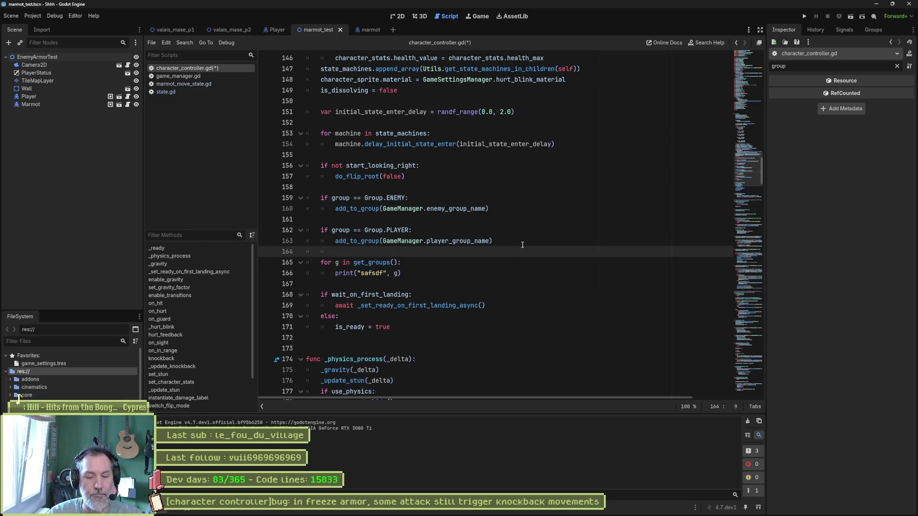
key("F5")
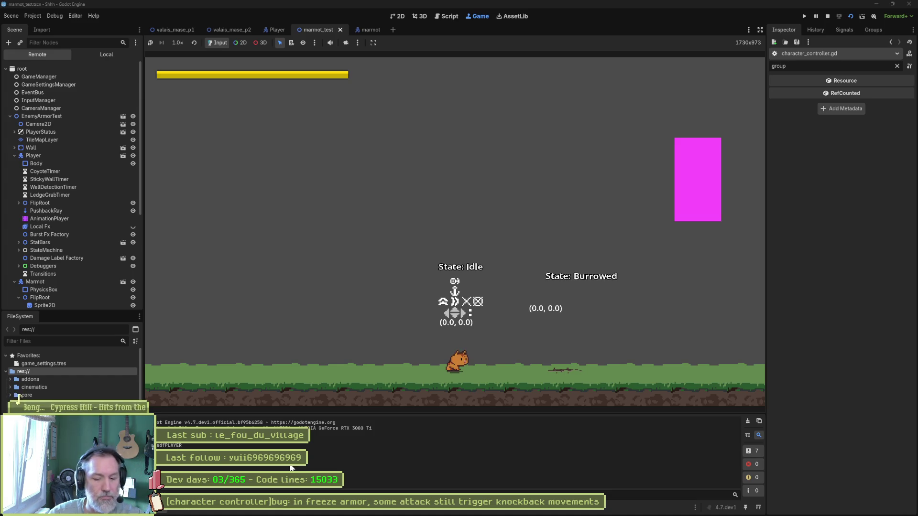
Stop the game and change line 166 to print_debug(g), dropping the label string argument.
key("F8")
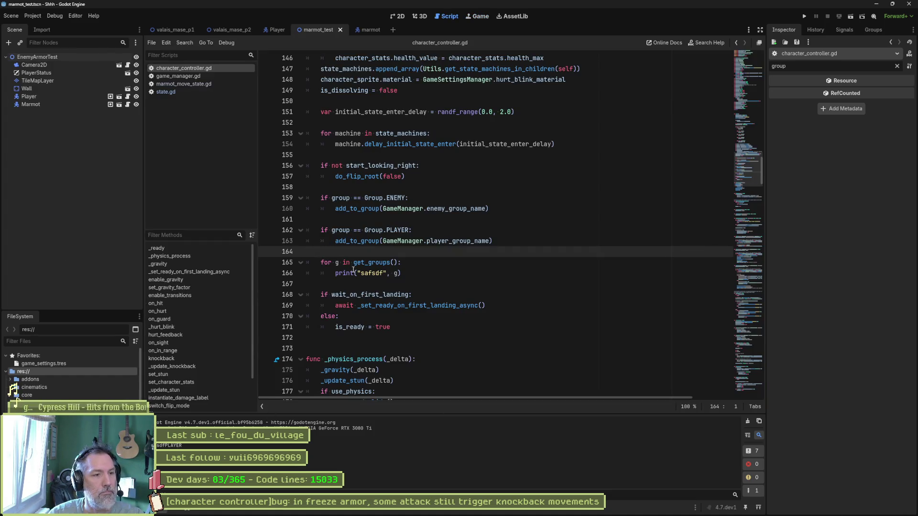
left_click(353, 272)
type("_debug")
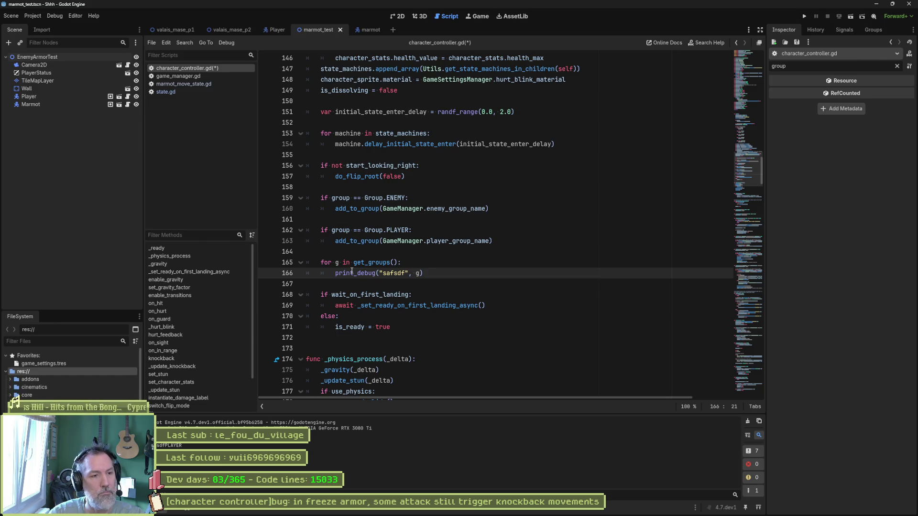
key("BackSpace")
key("BackSpace")
key("BackSpace")
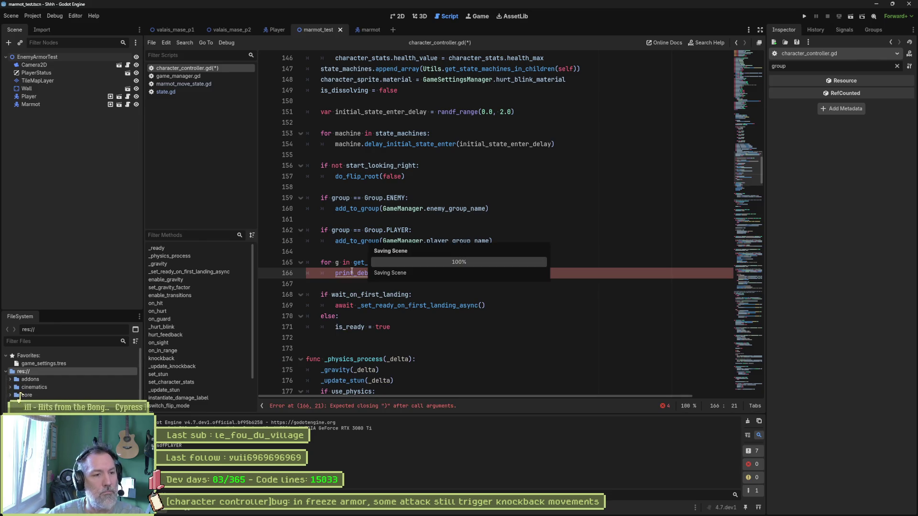
key("Escape")
Run the game to read the debug group output, stop it, and bring up the node groups panel.
key("F5")
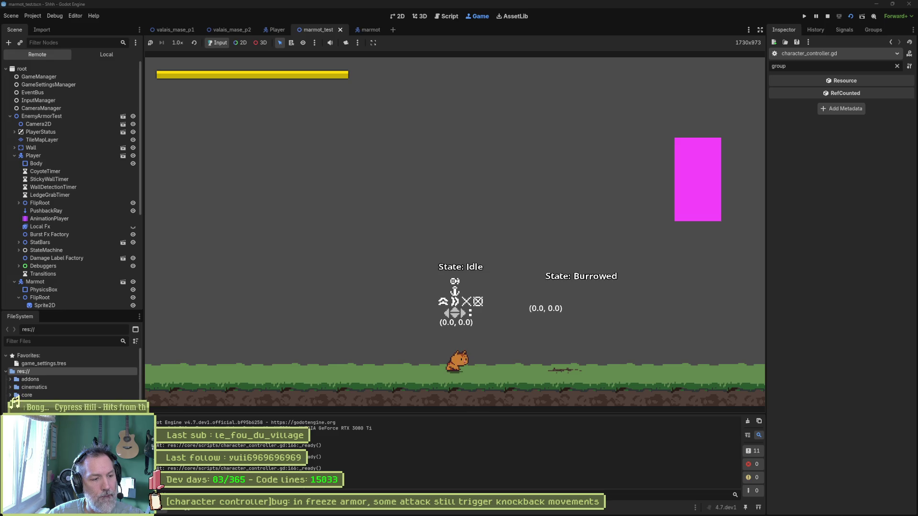
key("F8")
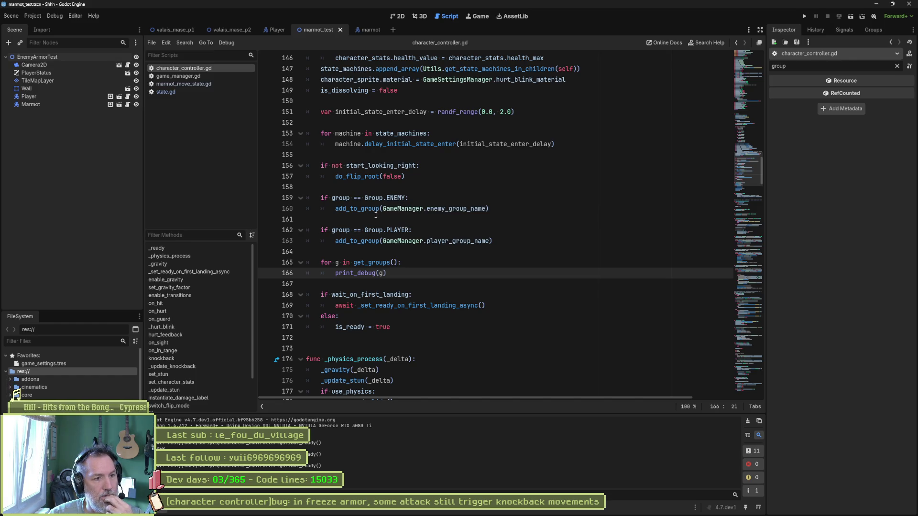
mouse_move(403, 241)
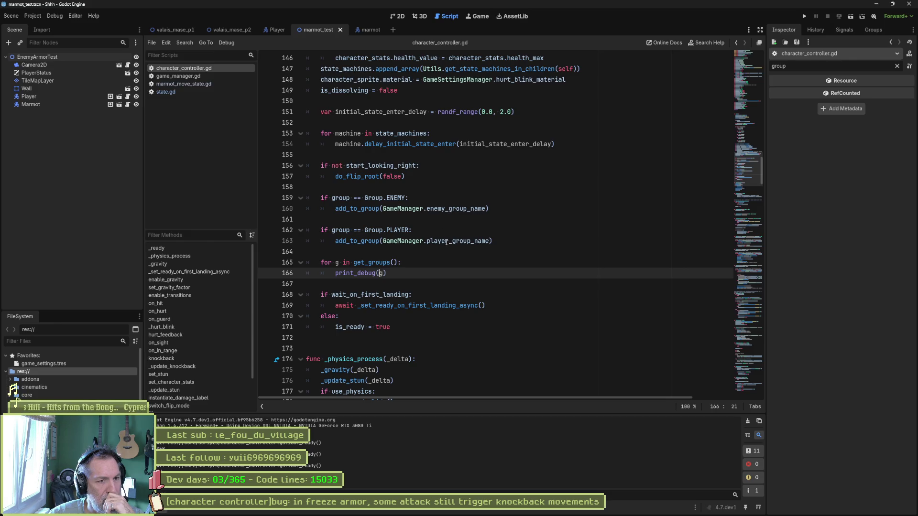
mouse_move(446, 241)
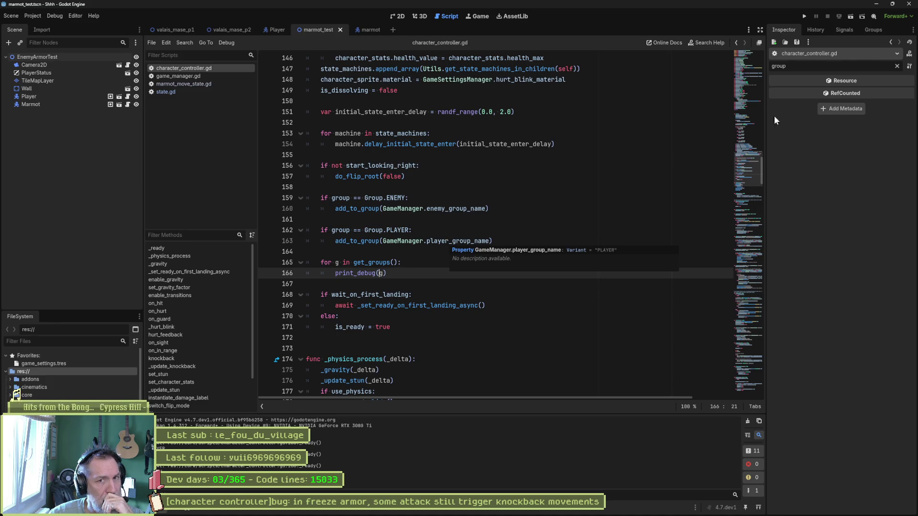
left_click(873, 33)
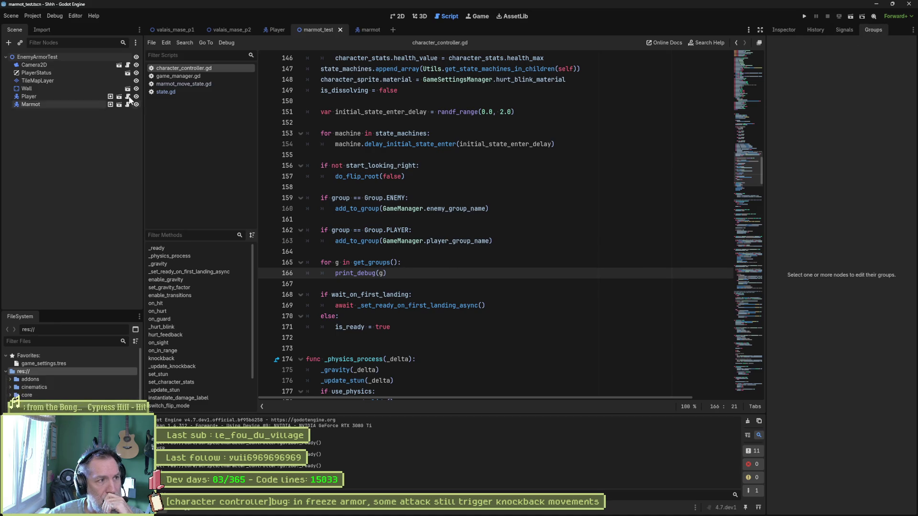
Select the EnemyArmorTest root, ask Gemini how to delete locked groups, and return to Godot.
left_click(58, 56)
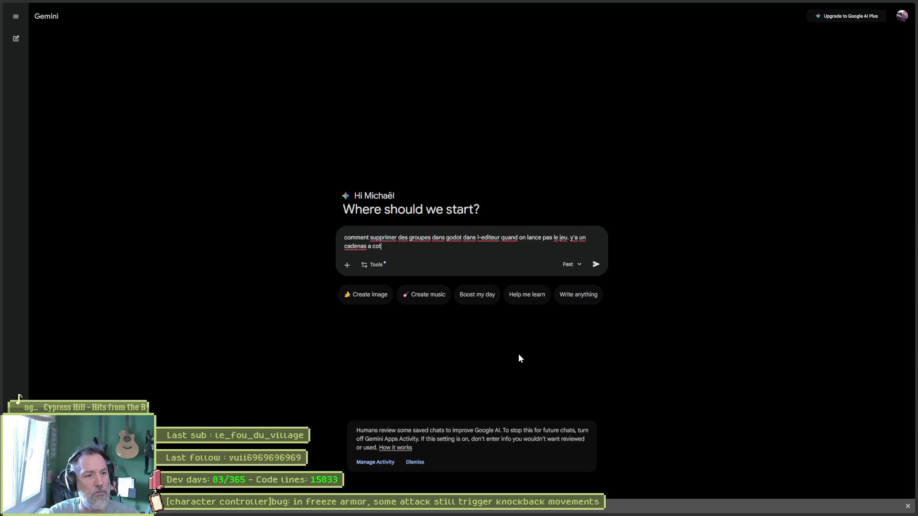
type("e groupe")
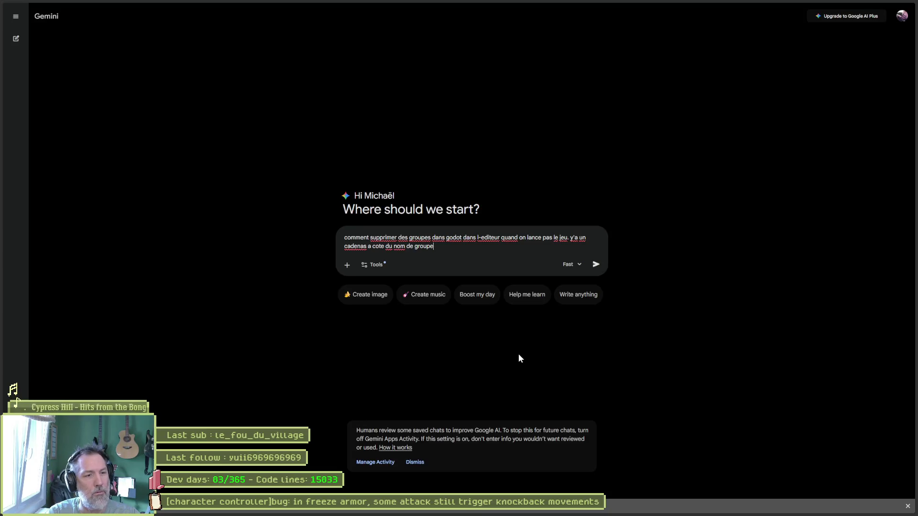
key("Return")
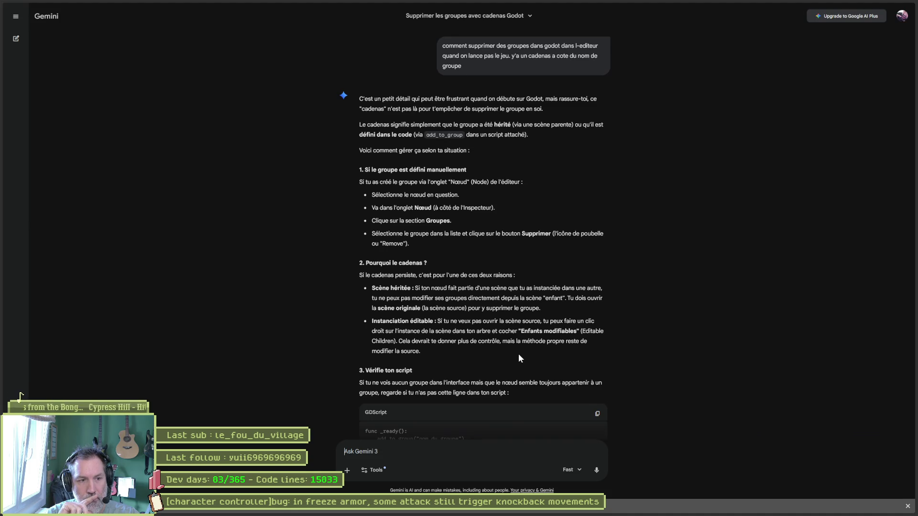
key("alt+Tab")
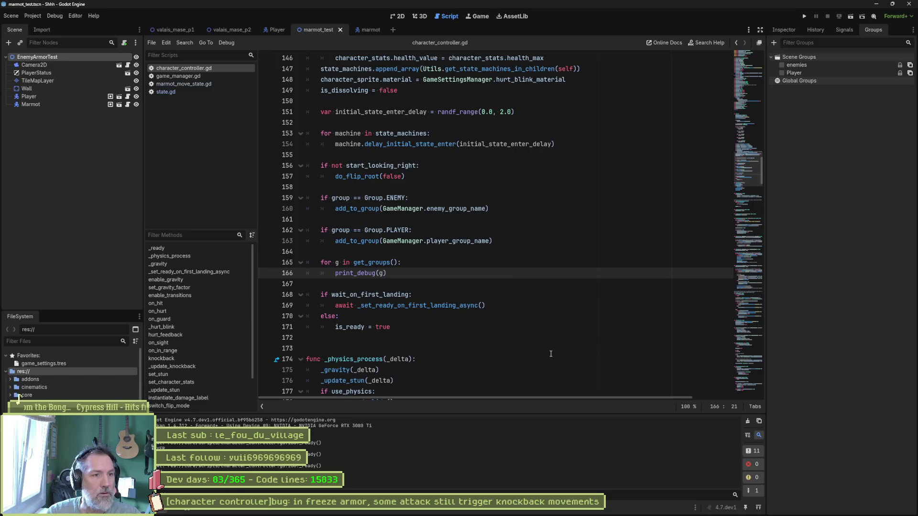
Delete the enemies scene group from the marmot scene.
left_click(371, 31)
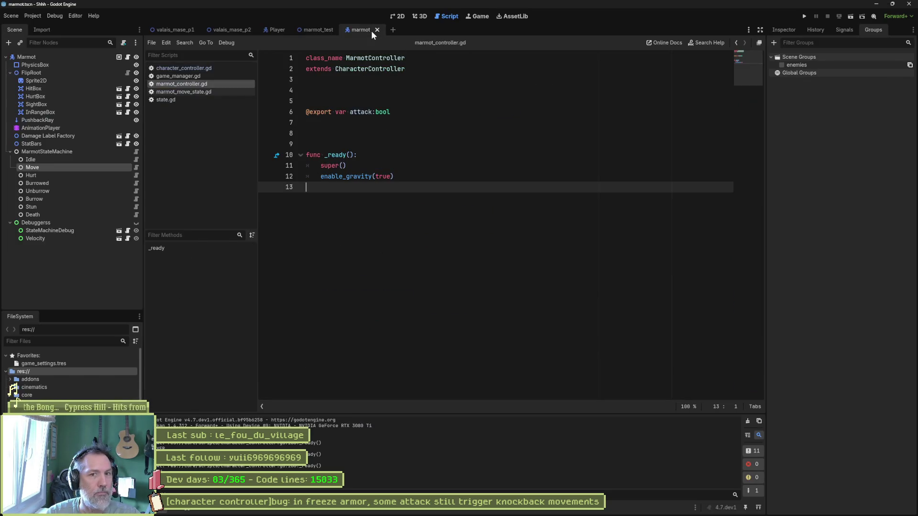
right_click(813, 61)
left_click(843, 88)
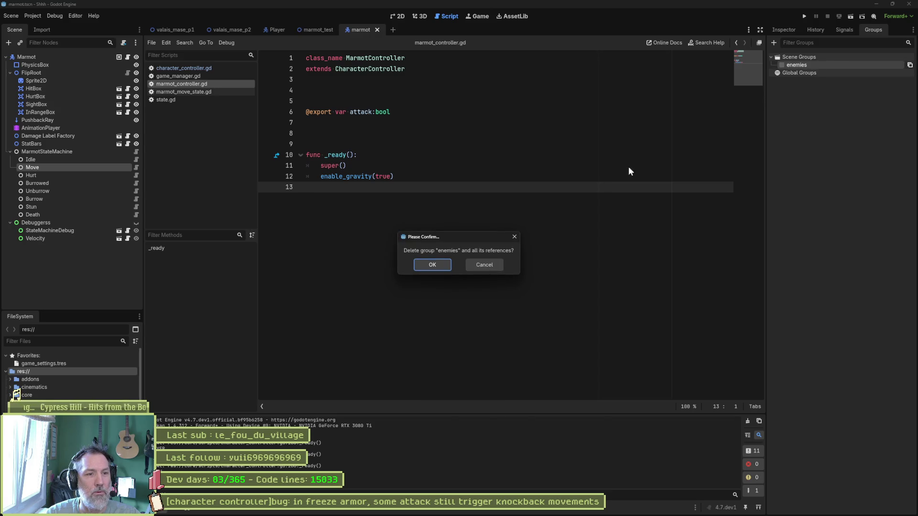
left_click(433, 265)
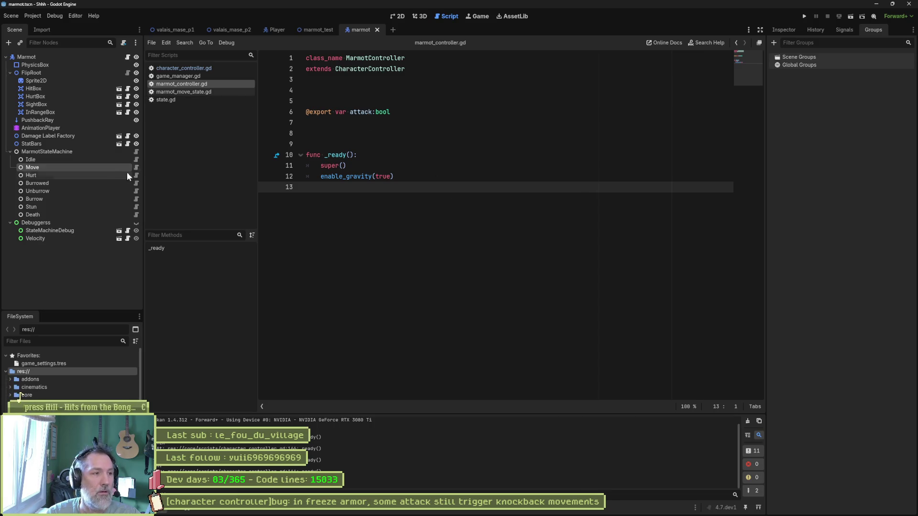
Delete the Player scene group from the Player scene.
left_click(278, 29)
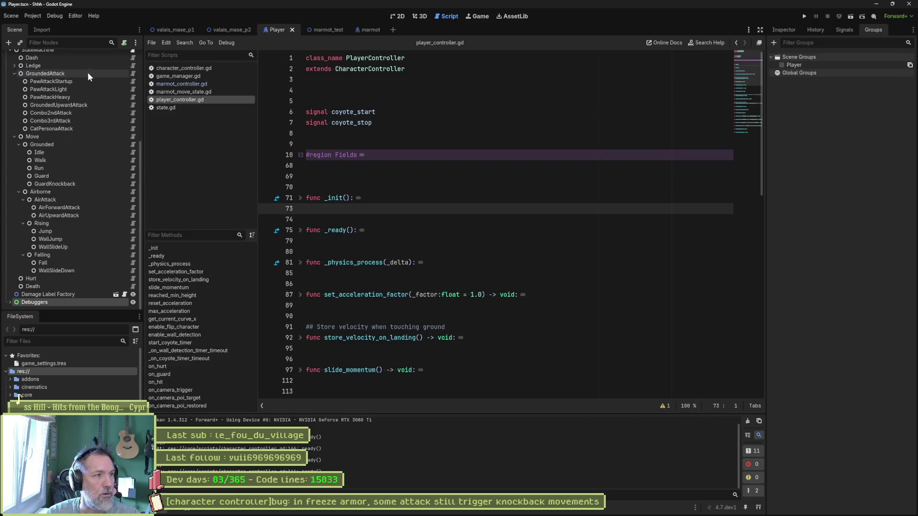
right_click(794, 65)
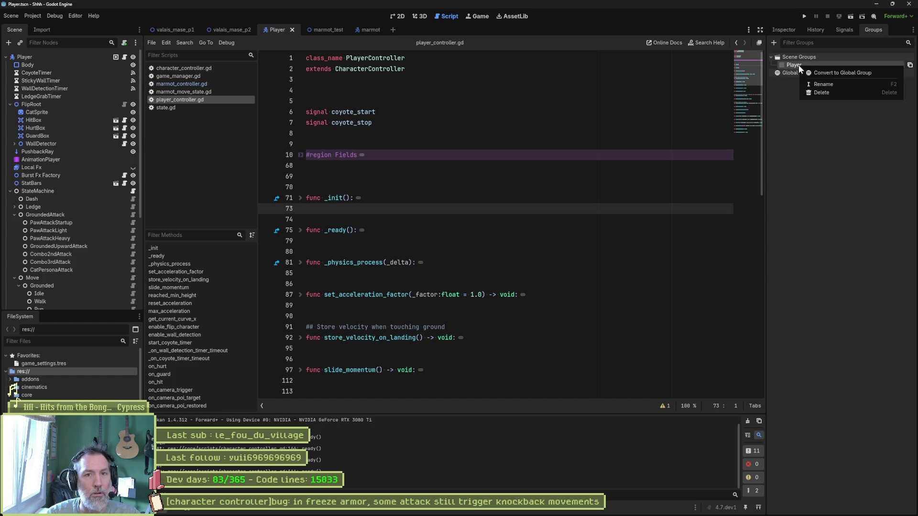
left_click(825, 84)
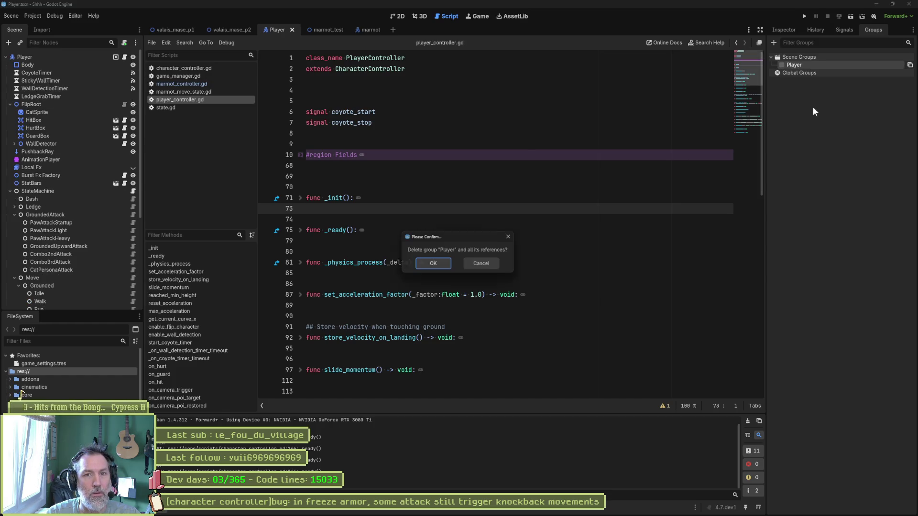
left_click(433, 263)
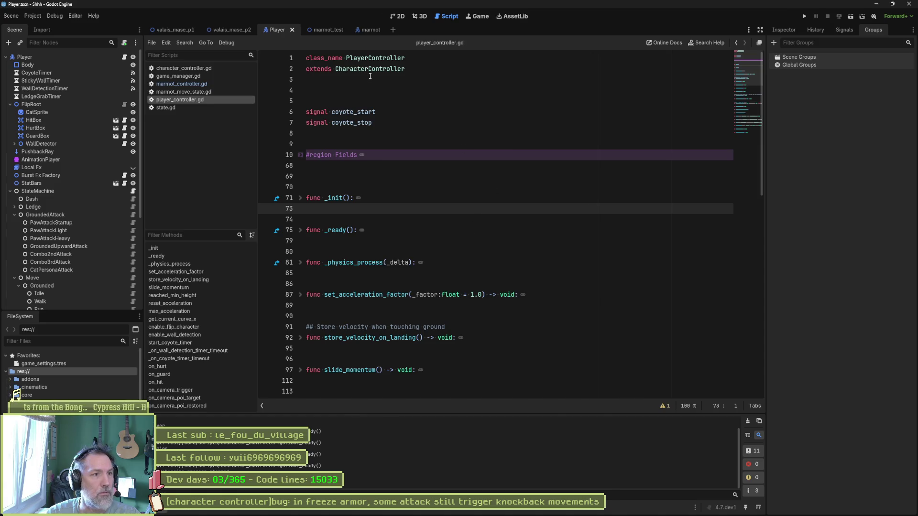
Return to marmot_test and run the scene in the embedded game view.
left_click(327, 29)
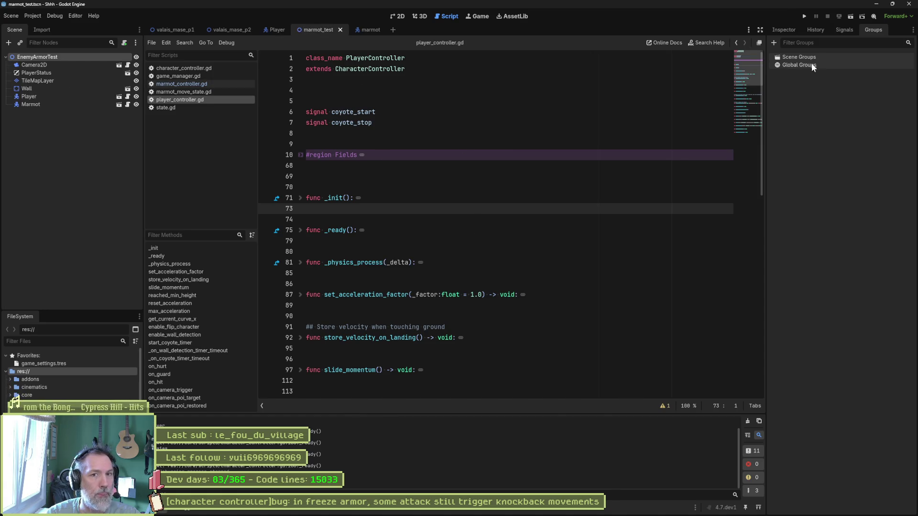
left_click(699, 122)
key("F6")
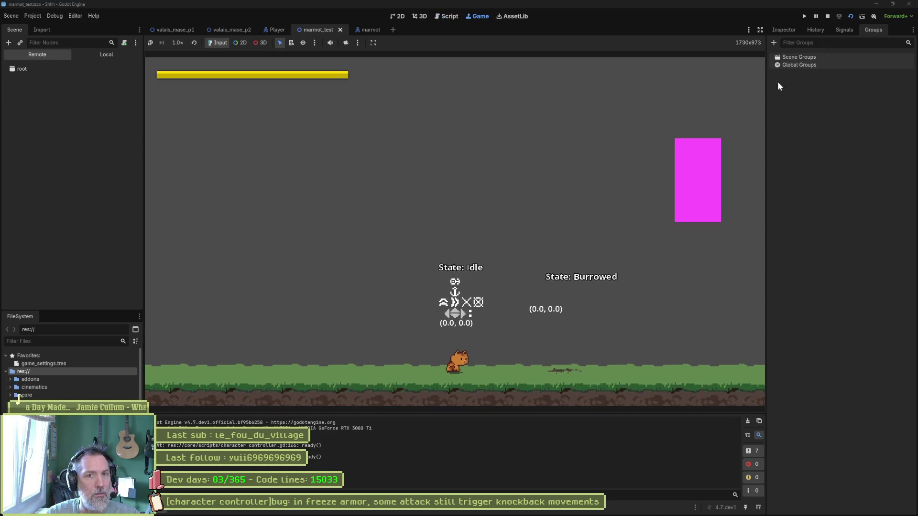
Select the live Marmot node in the remote tree, confirm its group is Enemy in the Inspector, and stop the game.
left_click(73, 82)
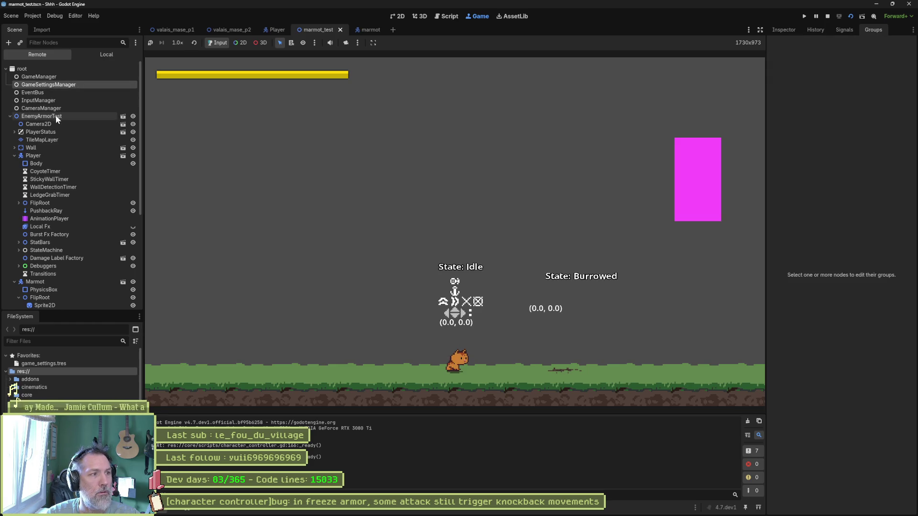
left_click(46, 155)
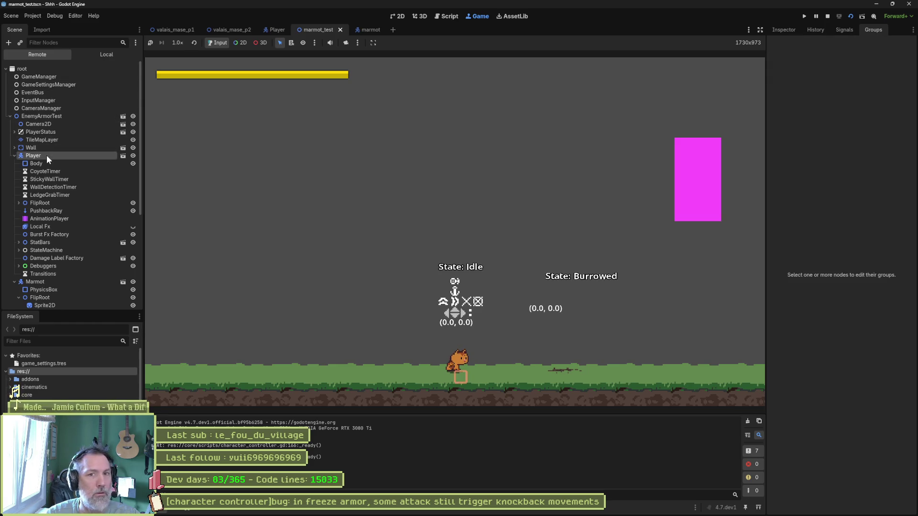
left_click(16, 156)
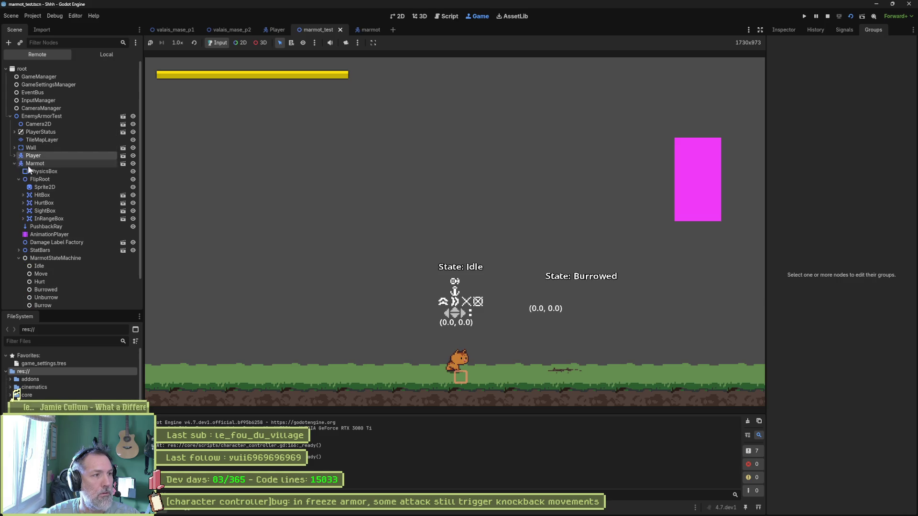
left_click(36, 163)
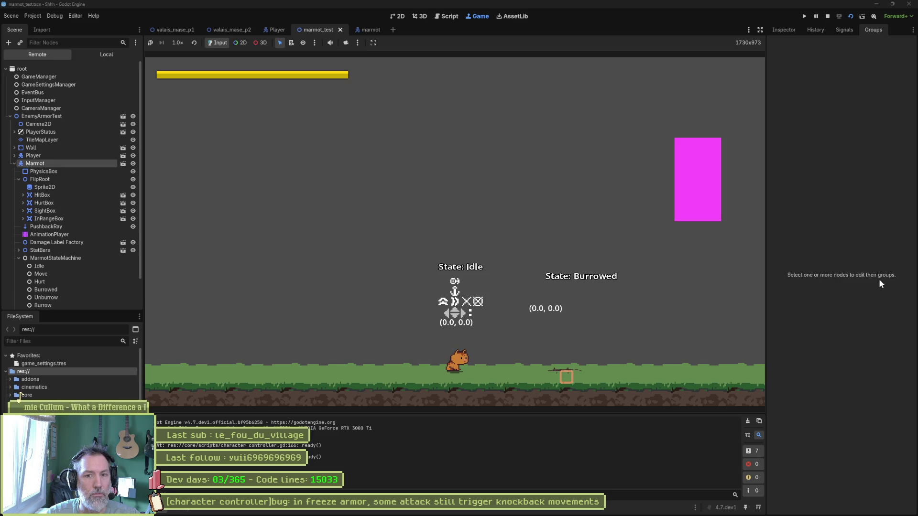
left_click(783, 29)
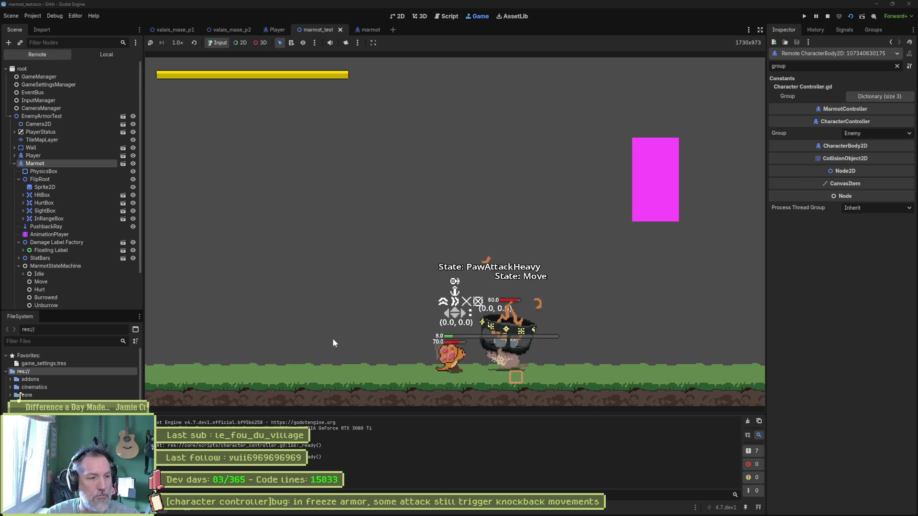
key("F8")
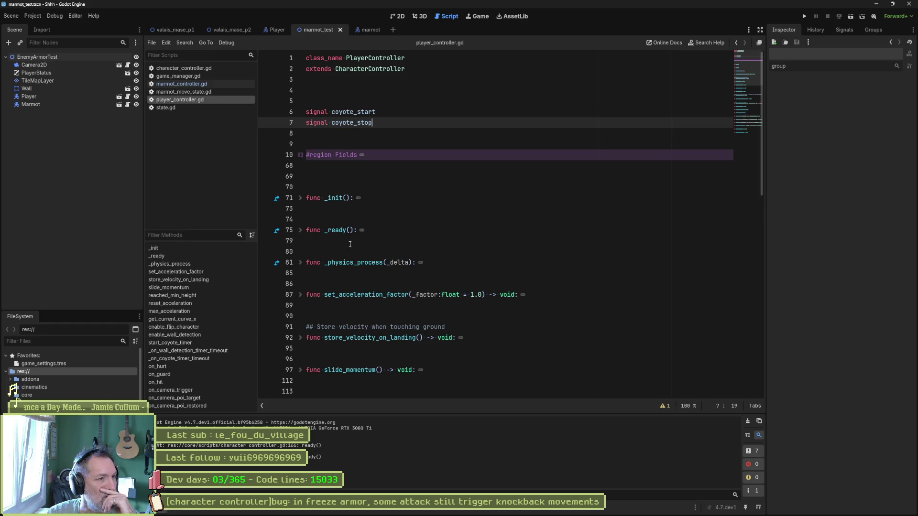
Open state.gd, run the game and attack the marmot to reach the freeze block.
left_click(180, 108)
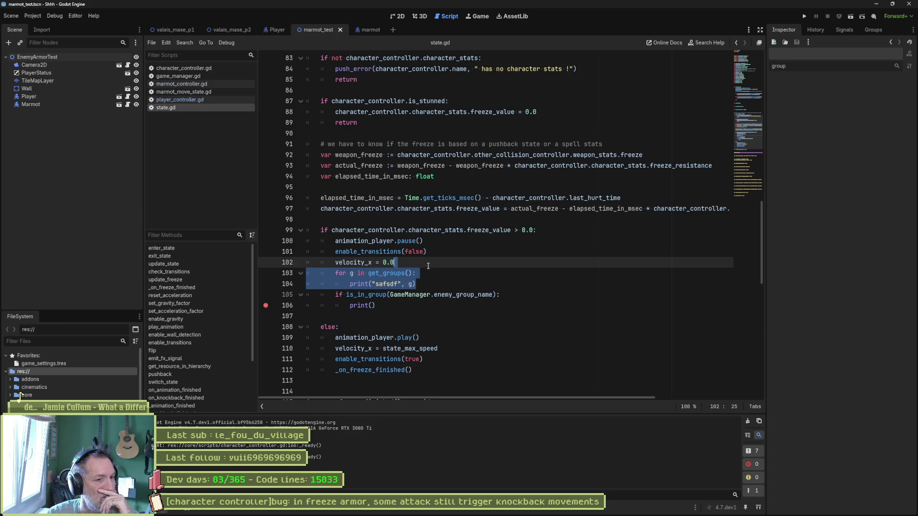
key("F5")
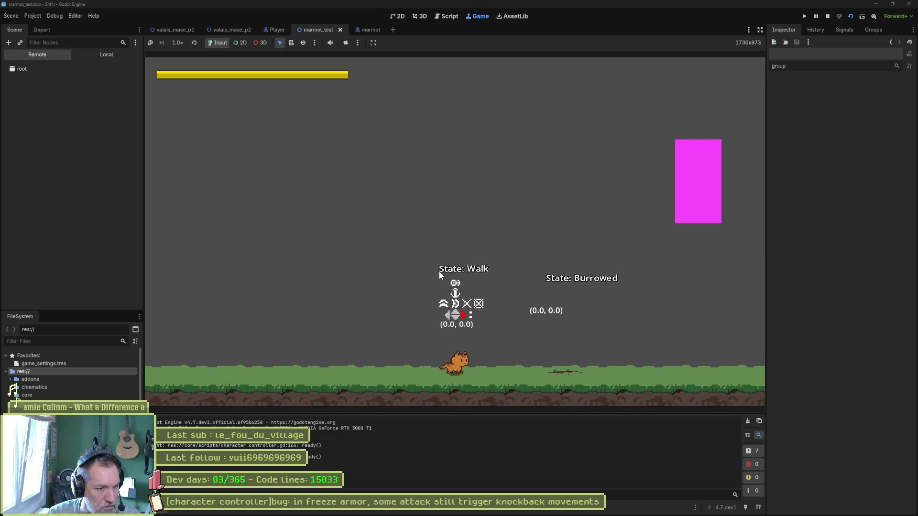
key("x")
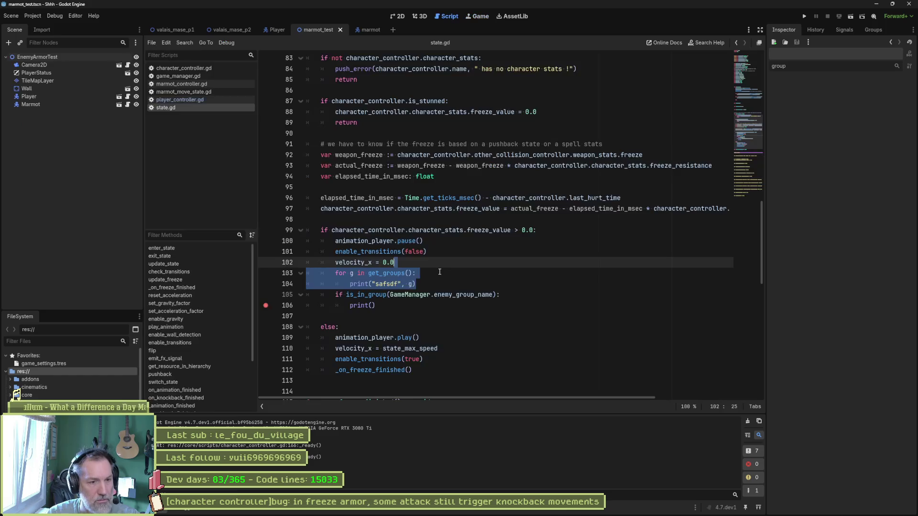
left_click(429, 252)
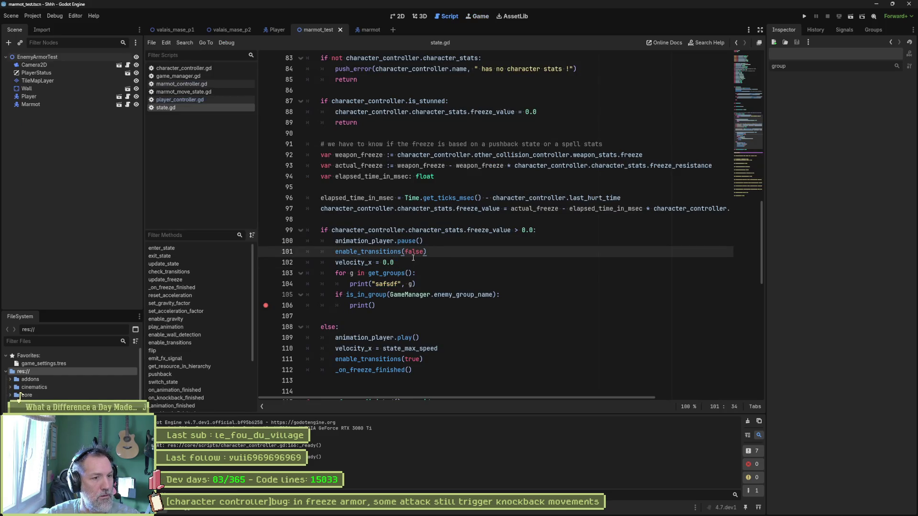
Insert a new line above the get_groups loop in the freeze block for a print call.
left_click(373, 305)
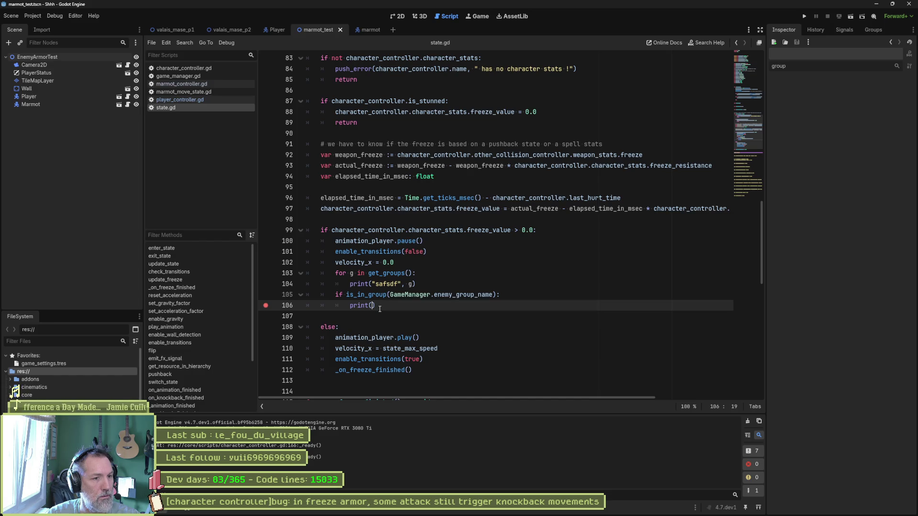
left_click_drag(417, 285, 336, 273)
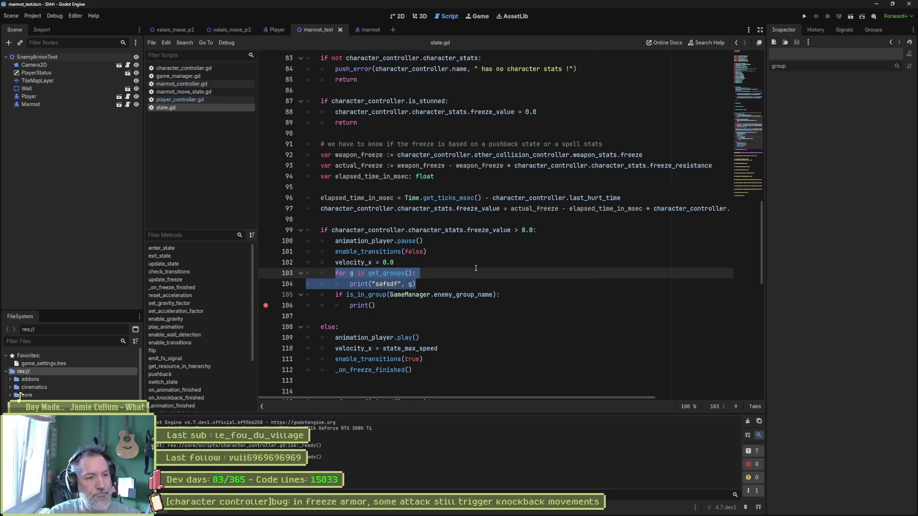
key("Up")
key("End")
key("Return")
type("print")
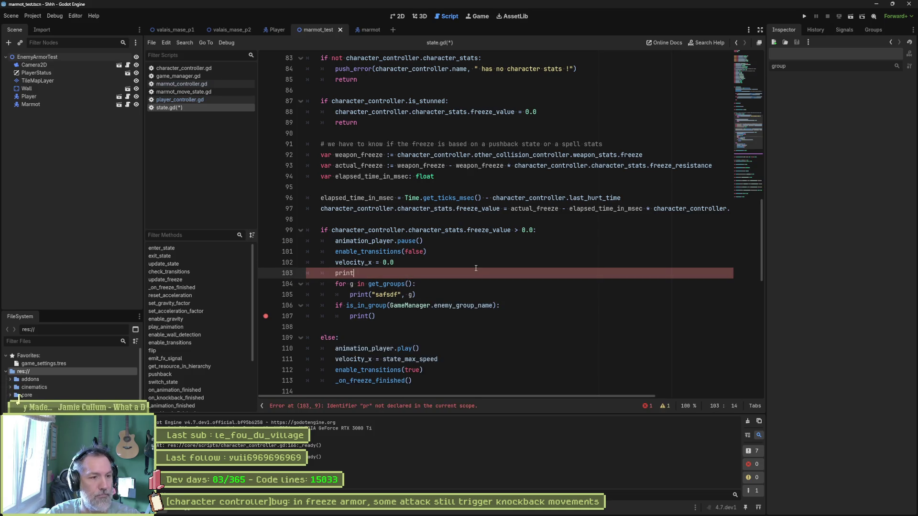
type("(\"zob")
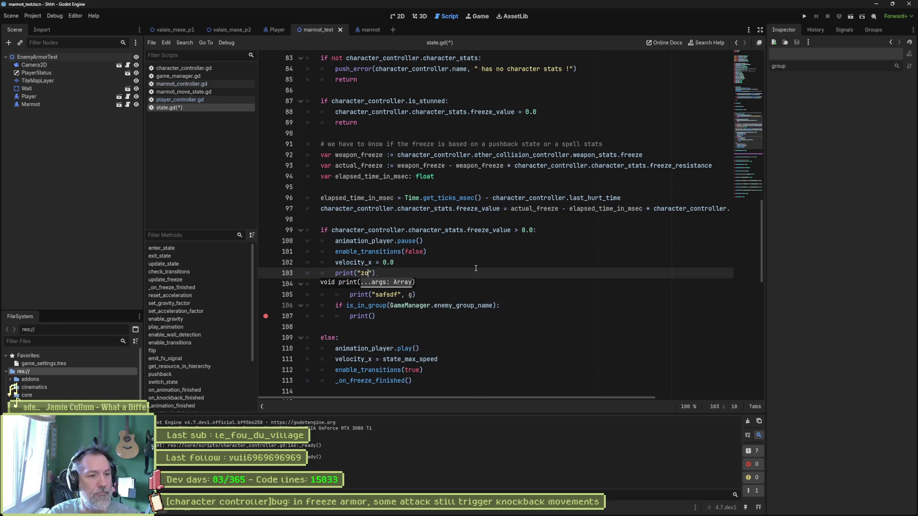
Test the print("zob") run, then make the loop iterate character_controller.get_groups().
key("F5")
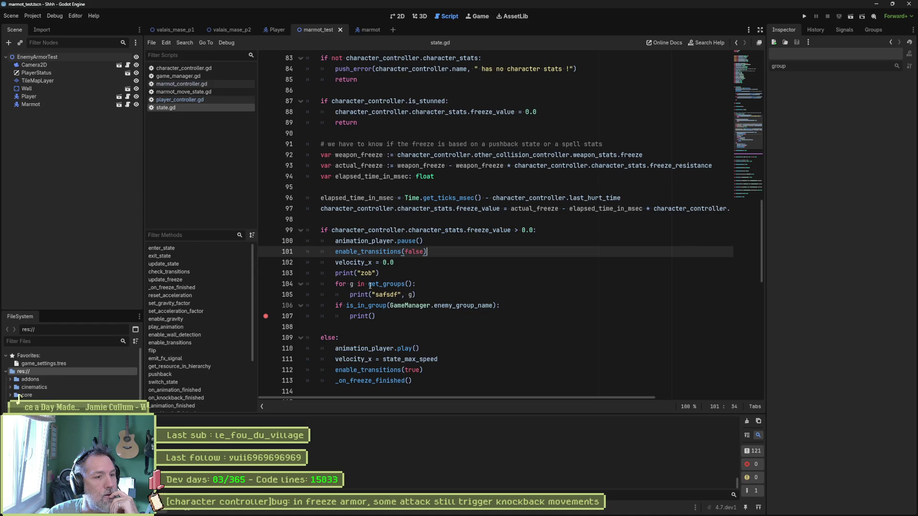
left_click(390, 285)
type("cha")
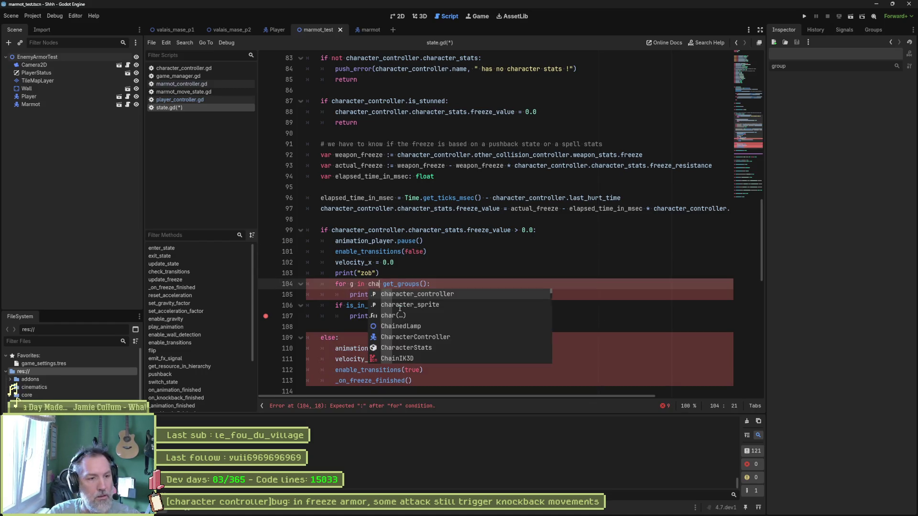
key("Tab")
type(".")
key("Delete")
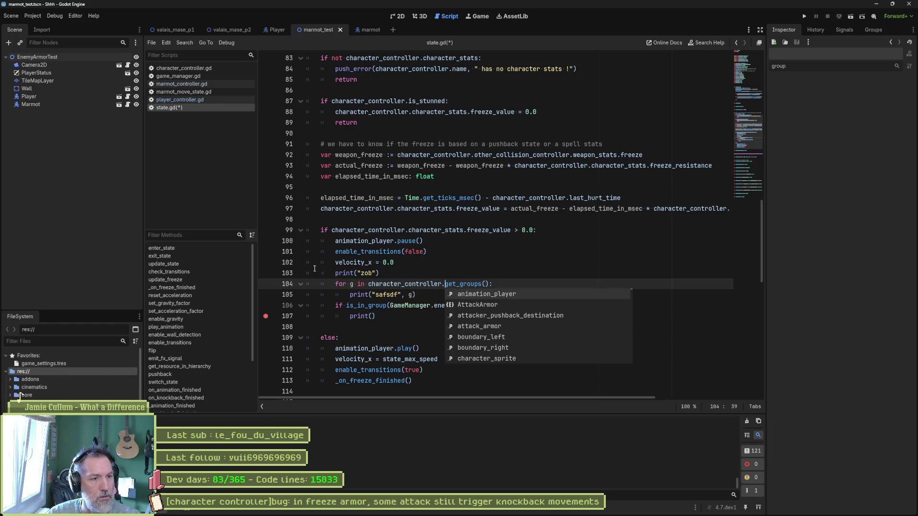
Delete the temporary zob print line, run the game to test the loop change, and stop it.
left_click(397, 272)
key("ctrl+shift+k")
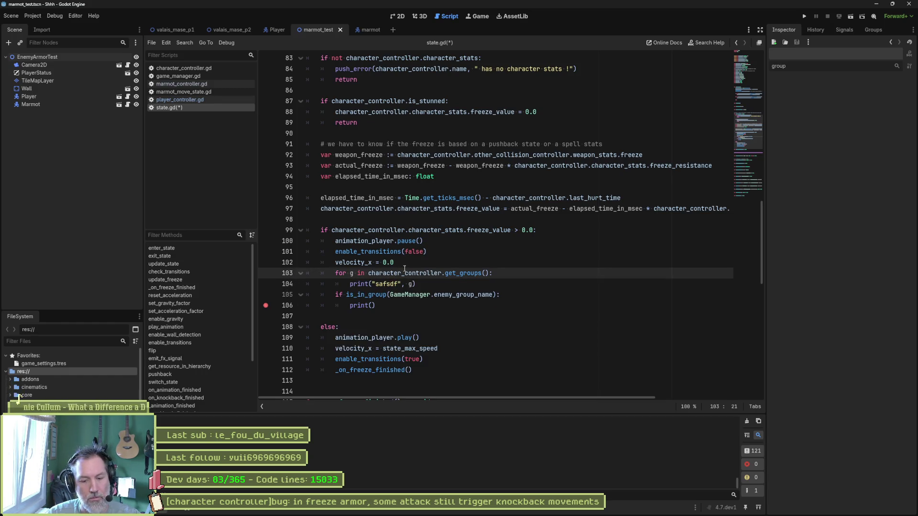
key("F5")
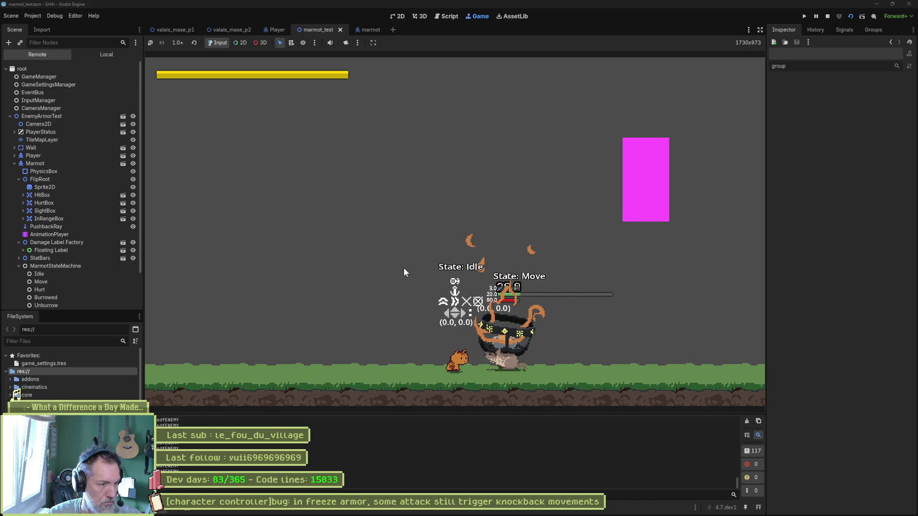
key("F8")
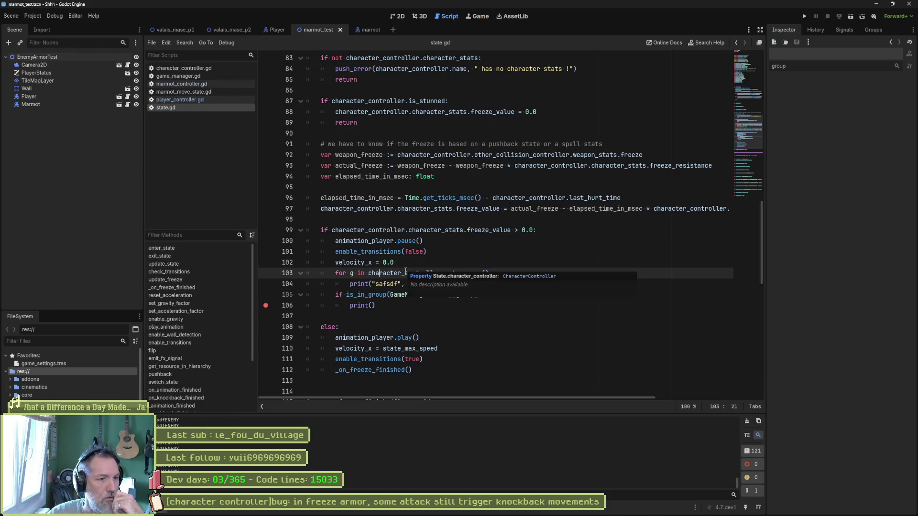
Paste character_controller. before is_in_group so the freeze check calls it directly.
left_click(388, 305)
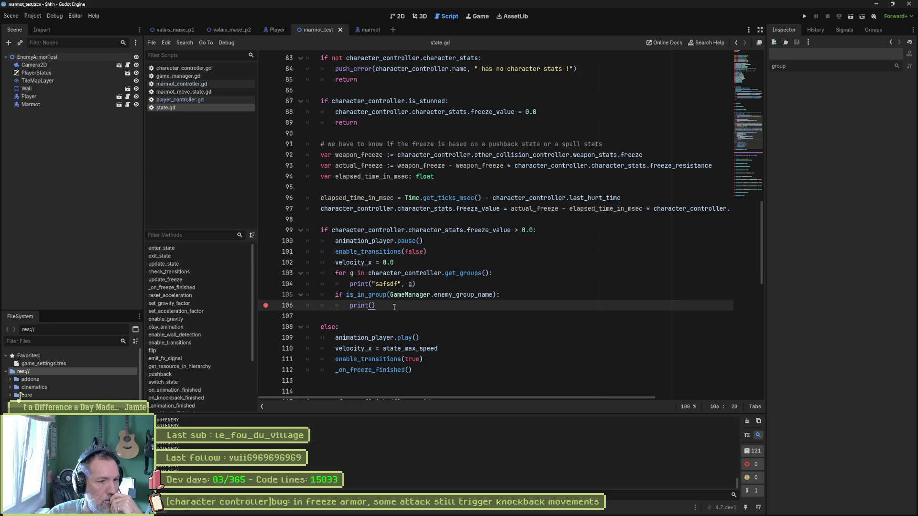
left_click_drag(368, 273, 447, 273)
key("ctrl+c")
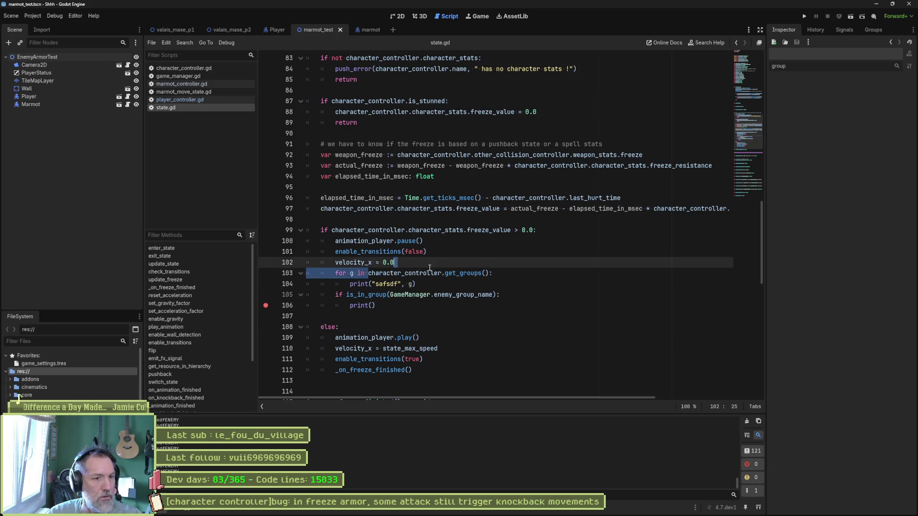
left_click(348, 295)
key("ctrl+v")
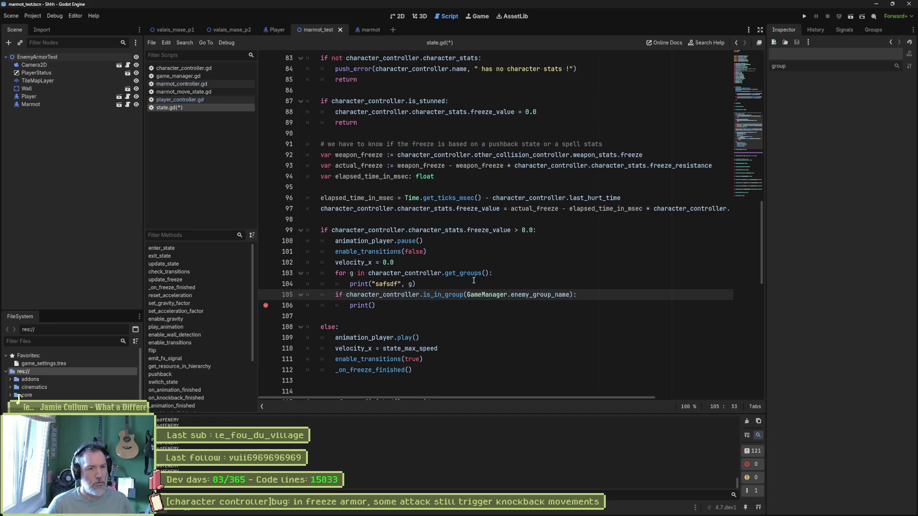
Delete the debug group loop and run the game to test the simplified check.
left_click(439, 274)
key("ctrl+shift+k")
key("ctrl+shift+k")
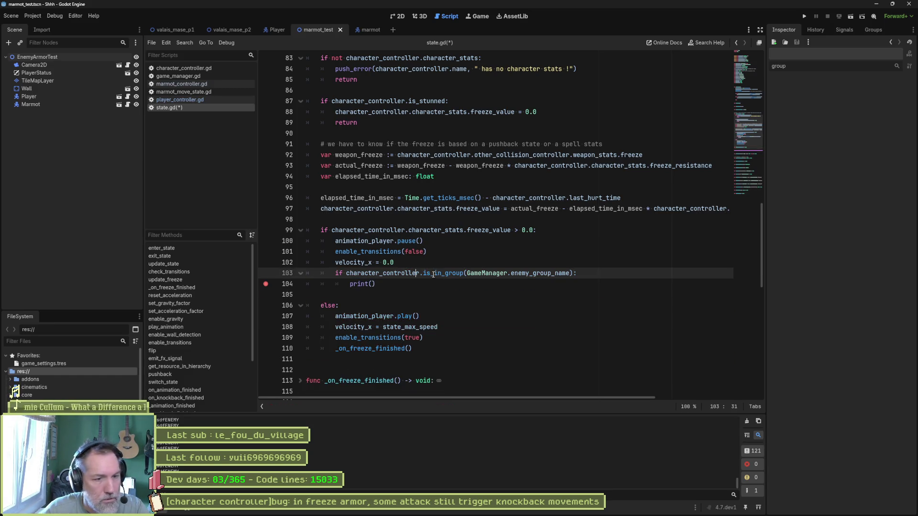
key("F5")
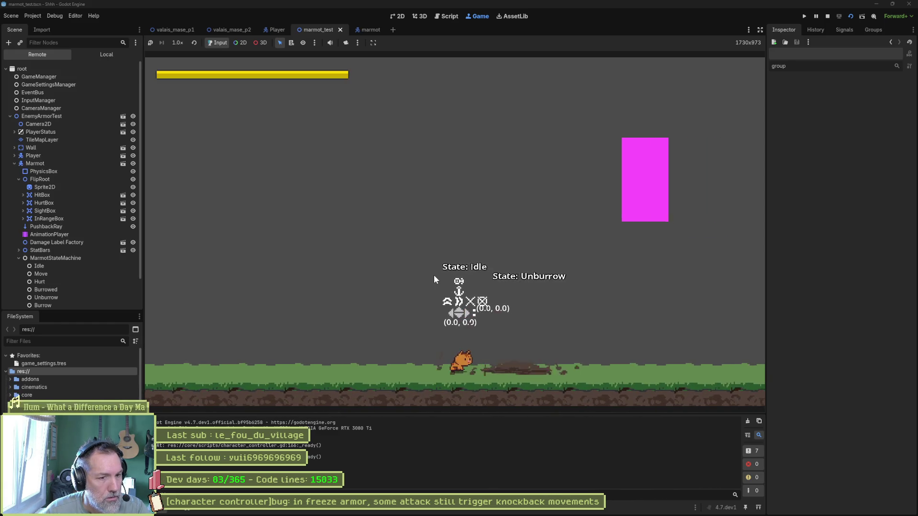
Attack the marmot to hit the breakpoint, then step over past the attack input checks.
key("x")
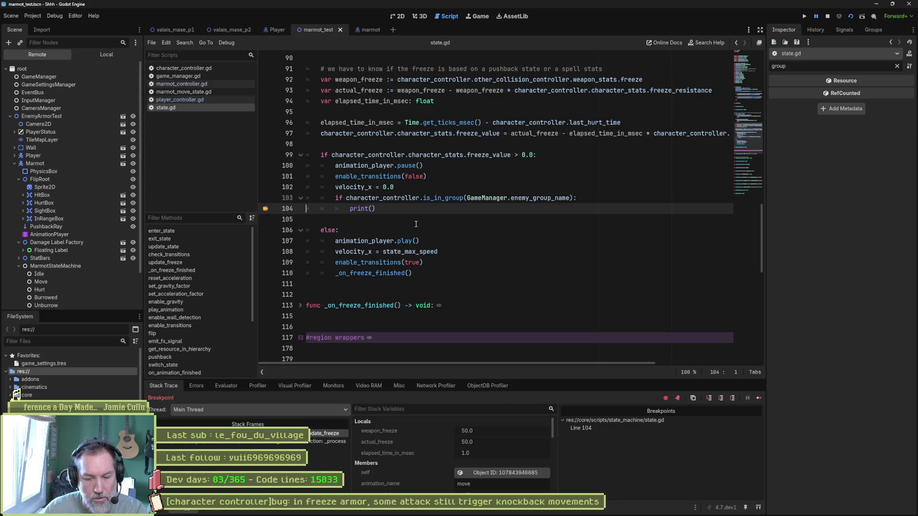
key("F10")
key("F10")
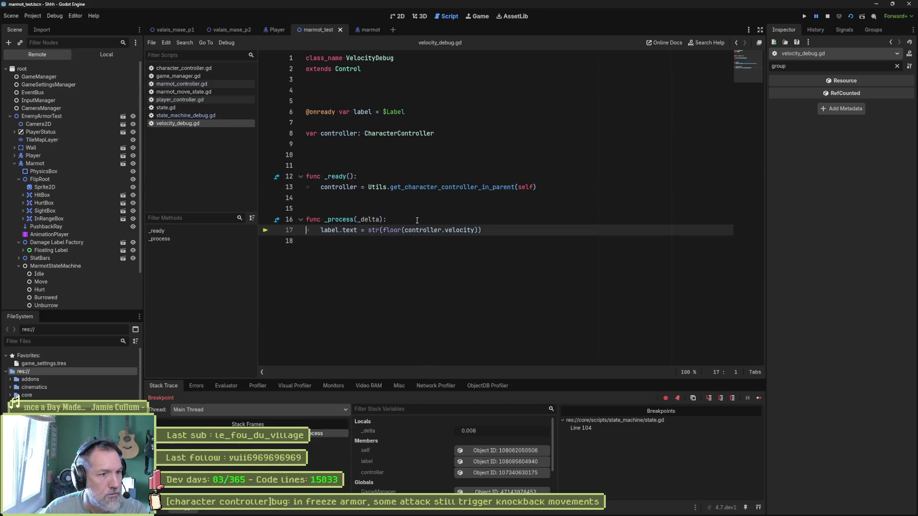
key("F10")
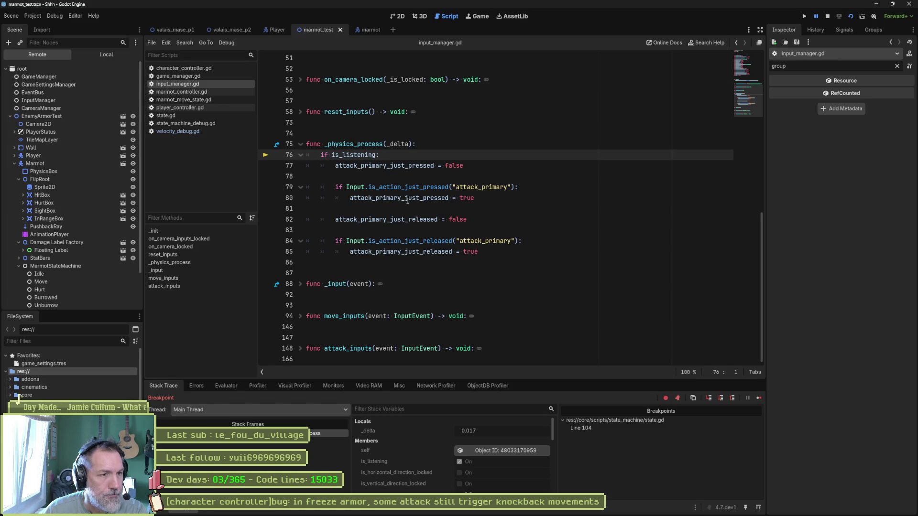
key("F10")
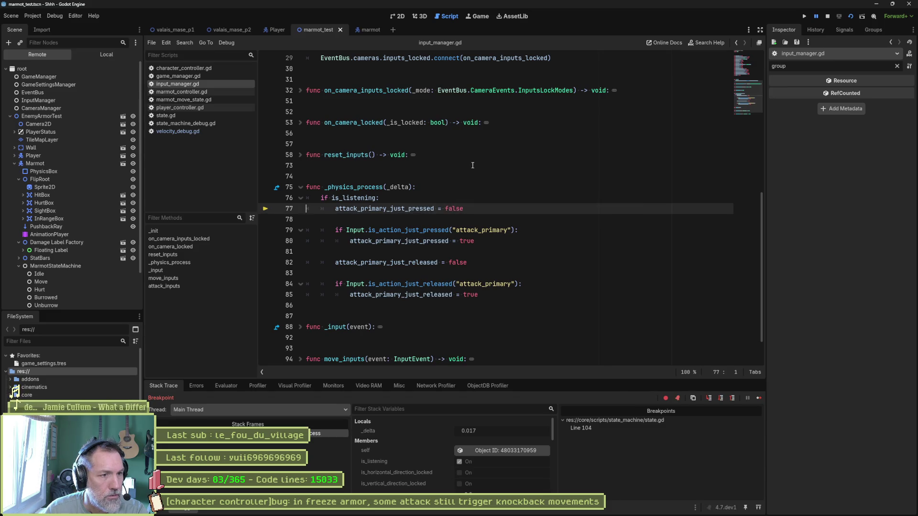
key("F10")
key("F10")
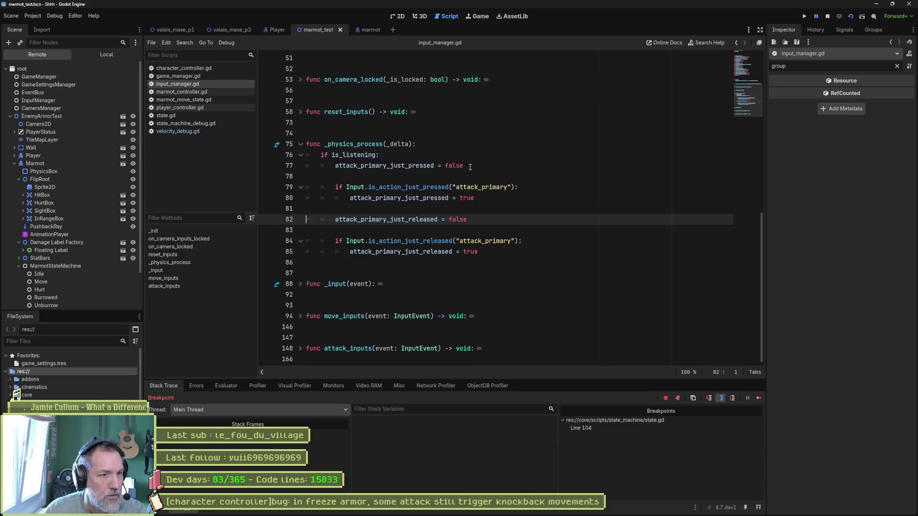
key("F10")
key("F10")
scroll(462, 175, "up", 2)
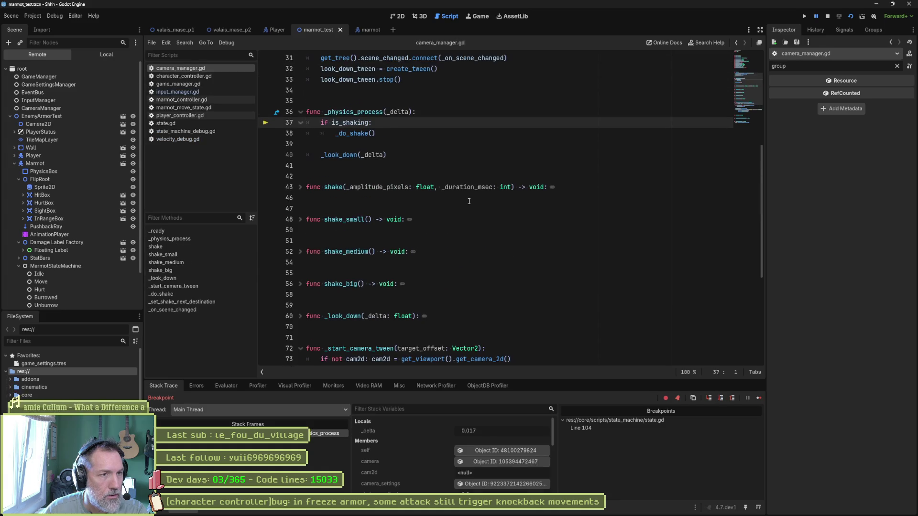
View character_controller.gd's declarations, then open state.gd at its variable declarations.
left_click(184, 75)
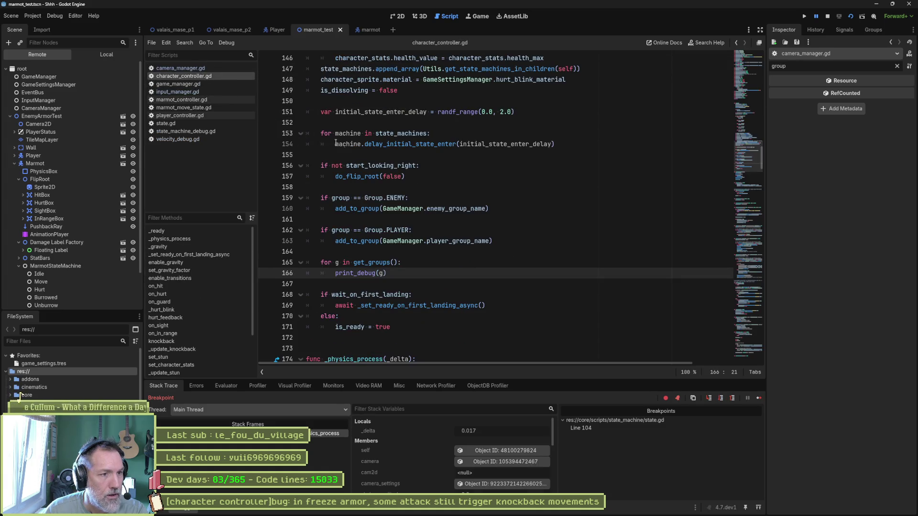
left_click(754, 80)
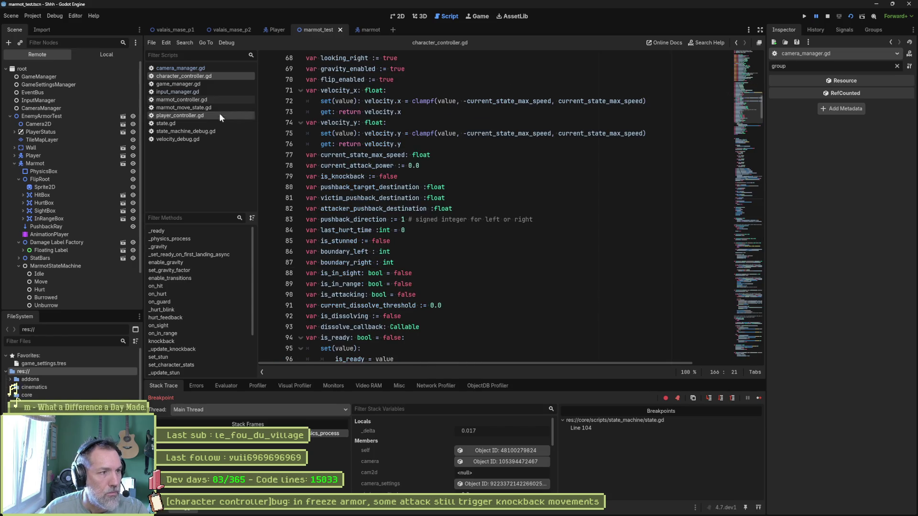
left_click(167, 123)
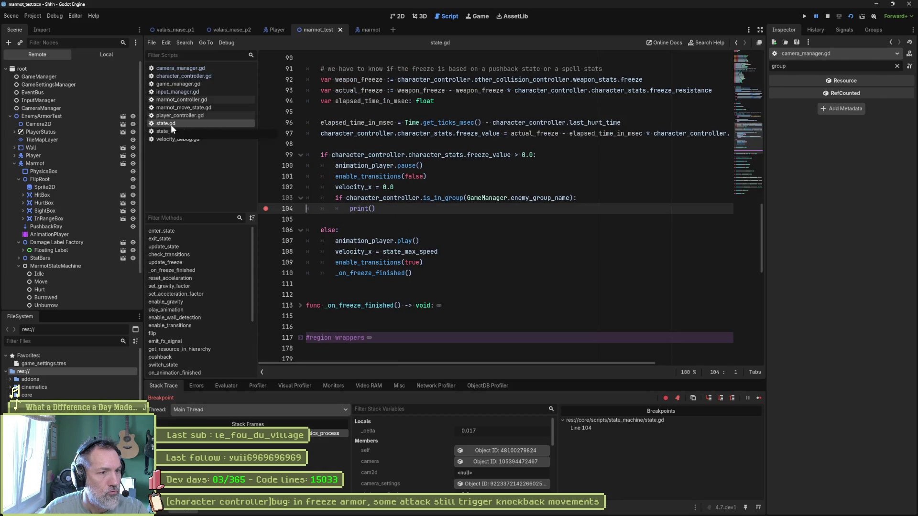
left_click(746, 79)
left_click_drag(745, 79, 746, 67)
scroll(473, 201, "up", 10)
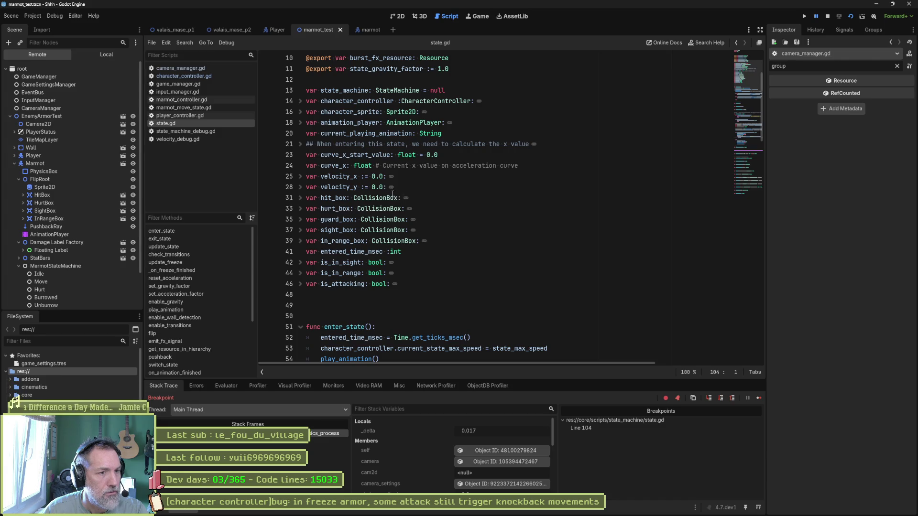
Breakpoint the velocity_x setter on line 26, continue, and inspect the update_freeze frame showing freezes of 50.0.
left_click(300, 177)
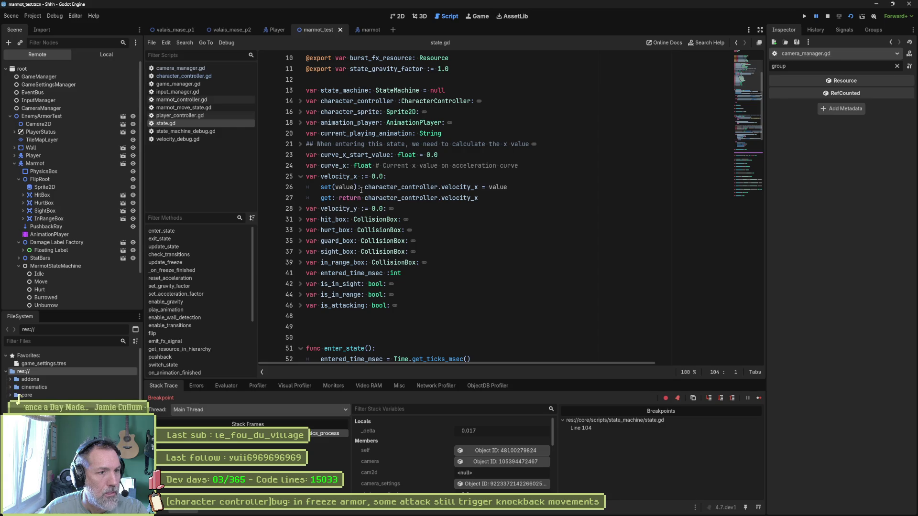
left_click(271, 188)
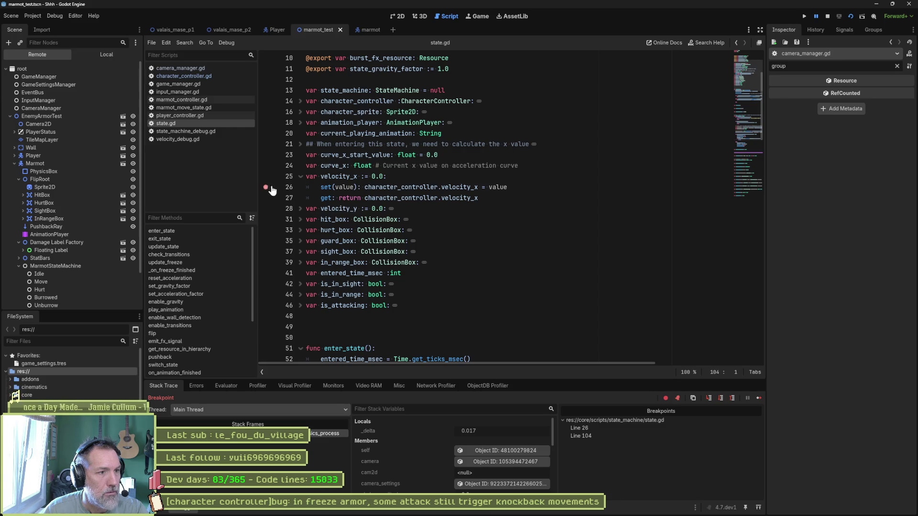
left_click(759, 397)
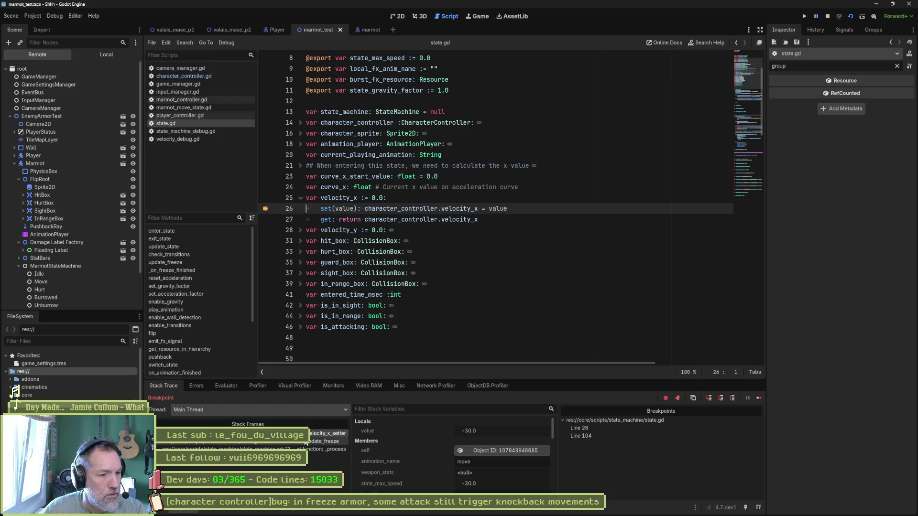
left_click(303, 444)
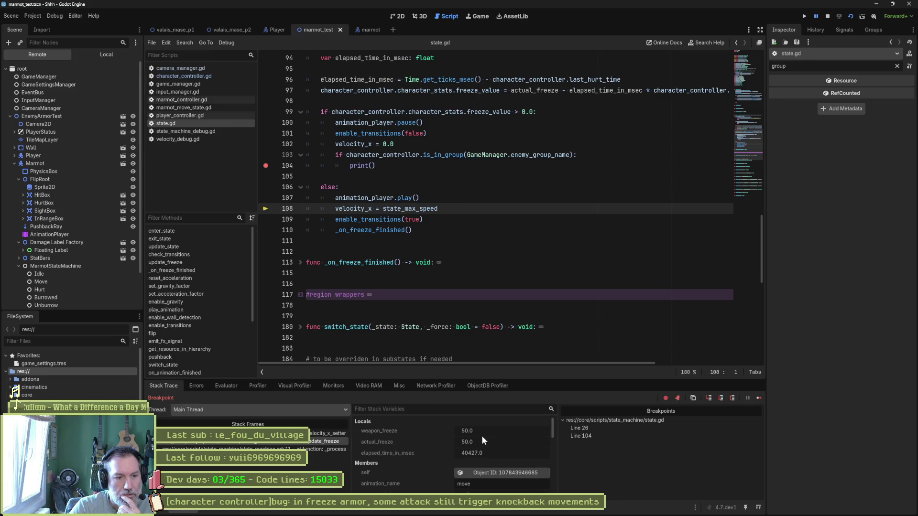
scroll(426, 467, "down", 1)
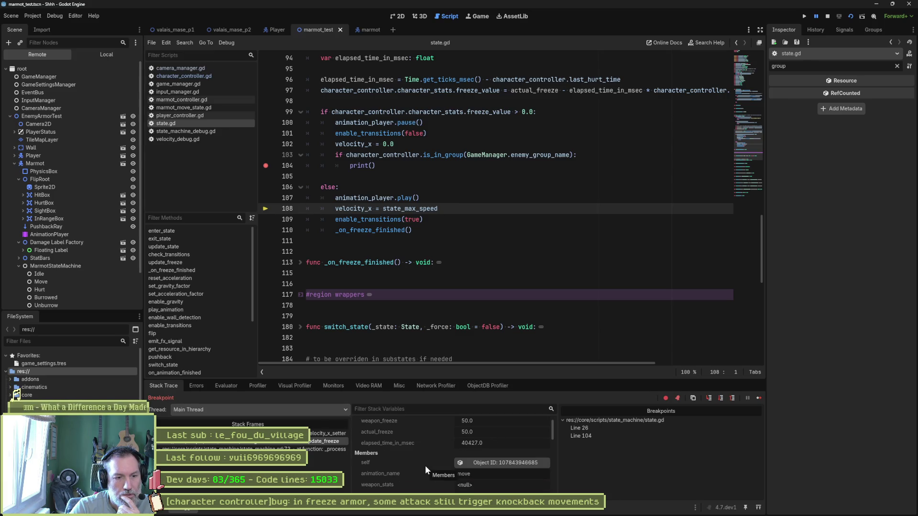
Open the self remote Move state node in the Inspector, showing state_max_speed of -30.0.
left_click(506, 462)
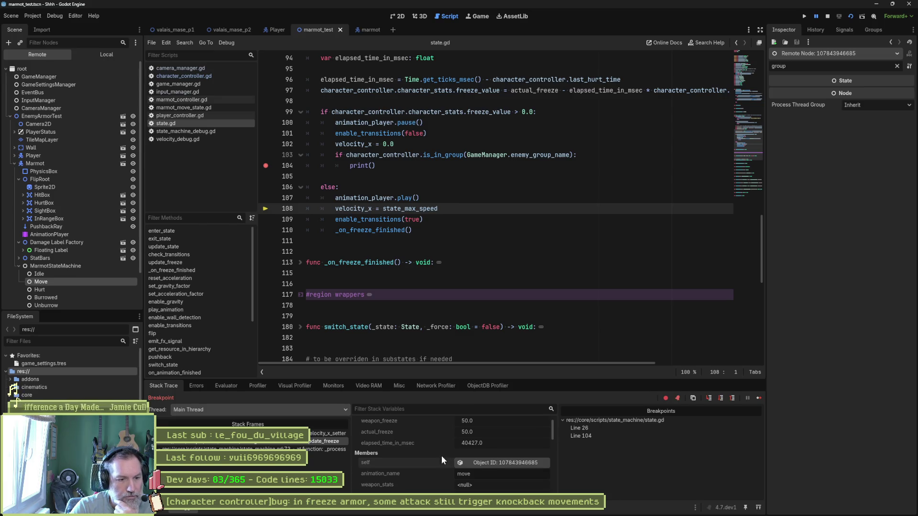
scroll(441, 455, "down", 1)
scroll(441, 455, "down", 2)
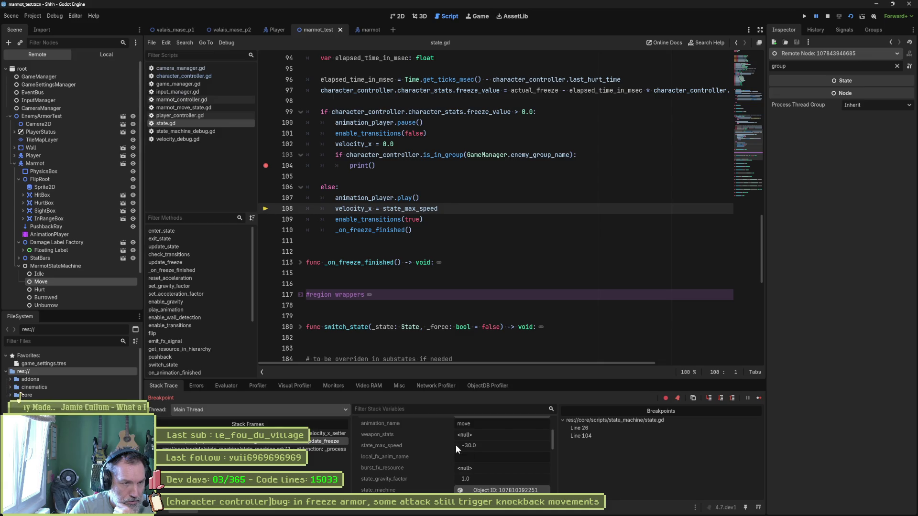
scroll(445, 441, "down", 2)
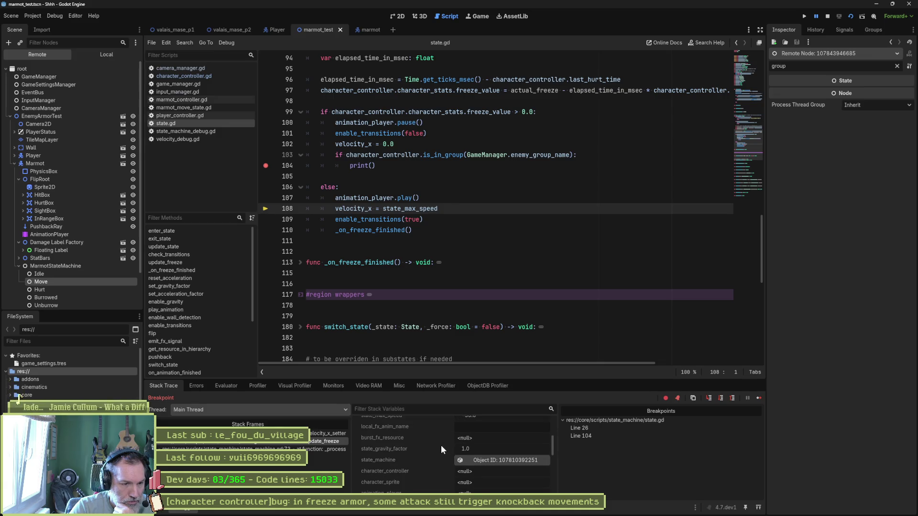
scroll(440, 446, "up", 2)
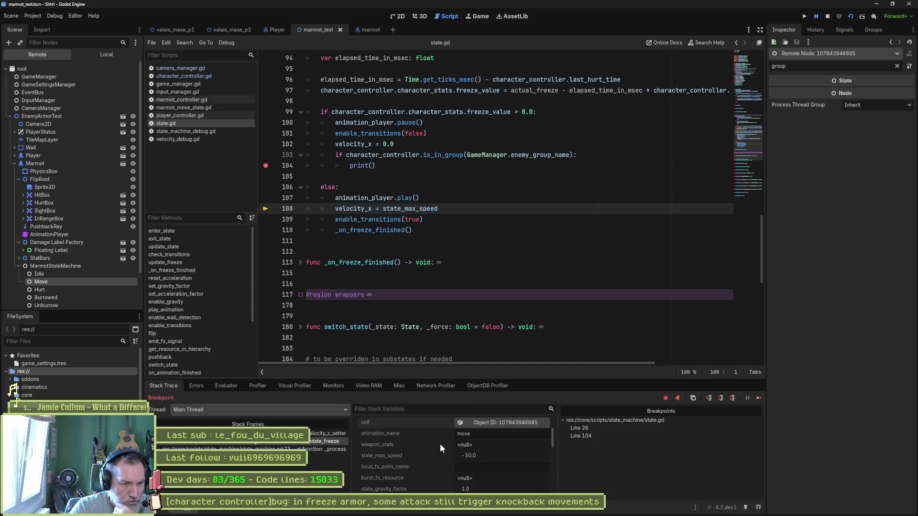
scroll(440, 444, "up", 2)
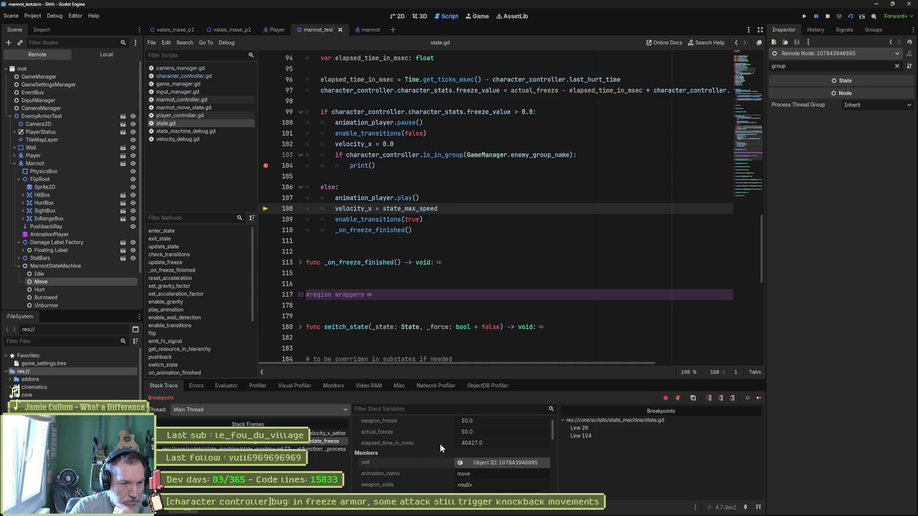
scroll(439, 444, "up", 1)
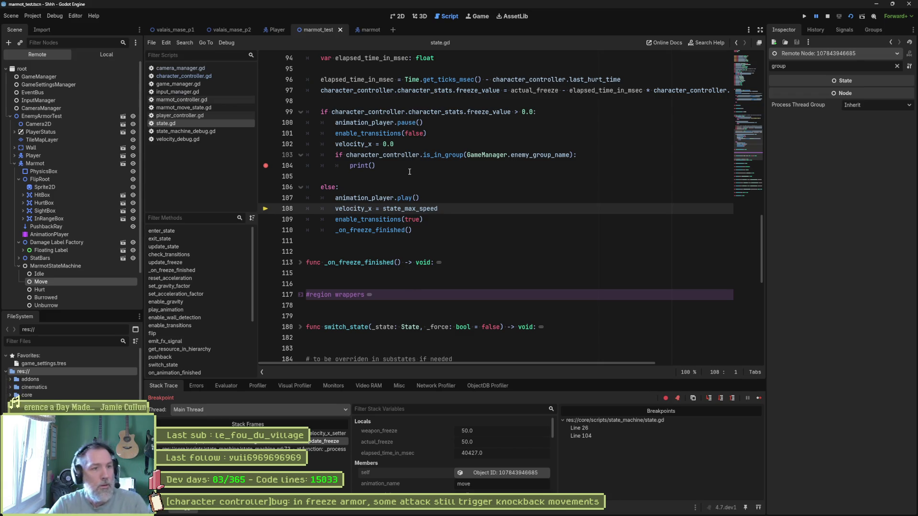
Evaluate character_controller.character_stats.freeze_value from line 99 in the Evaluator, returning -2092.631.
left_click(331, 112)
left_click_drag(332, 111, 460, 112)
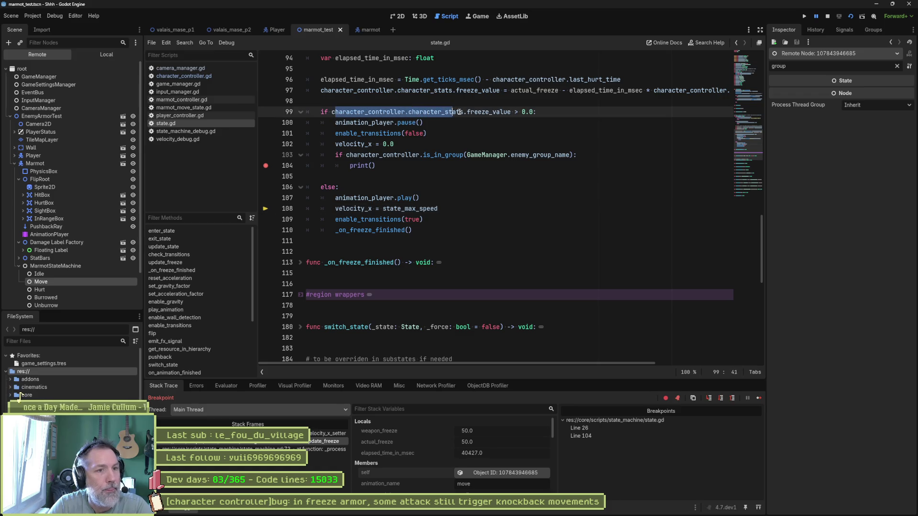
left_click(394, 122)
left_click_drag(332, 111, 513, 112)
key("ctrl+c")
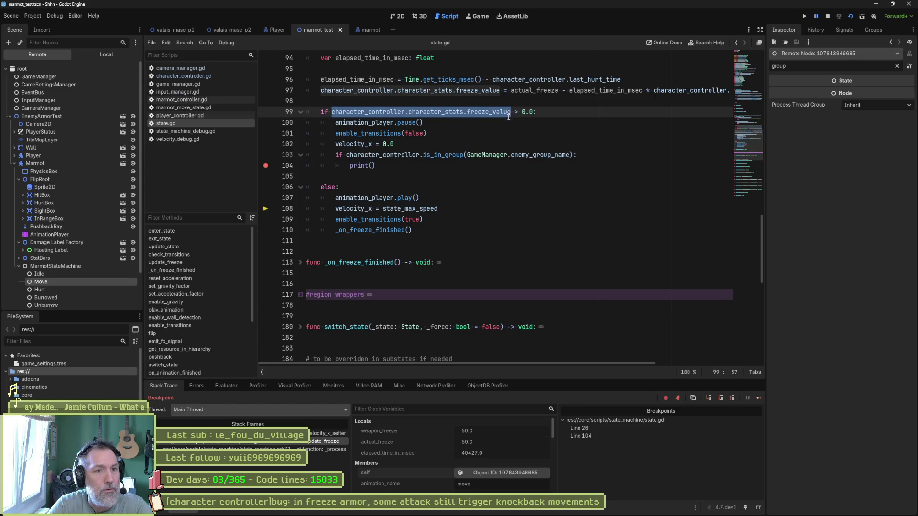
left_click(226, 386)
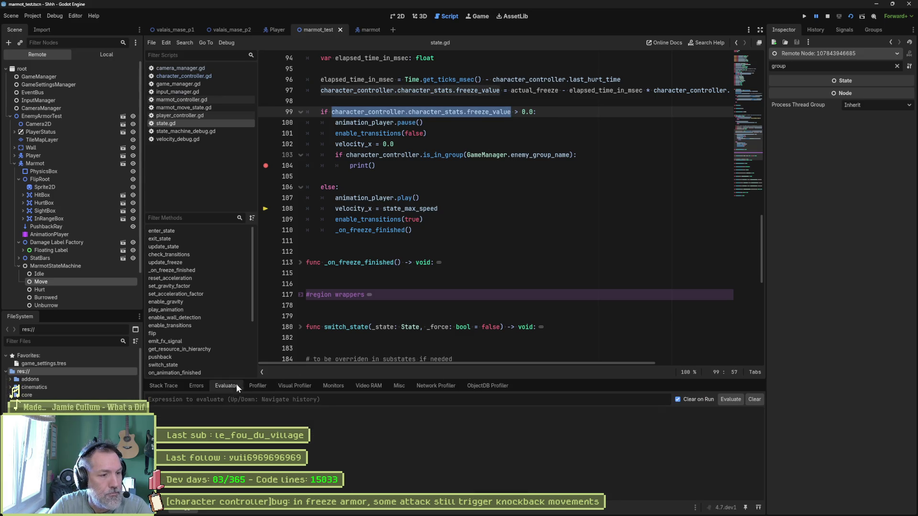
key("ctrl+v")
key("Return")
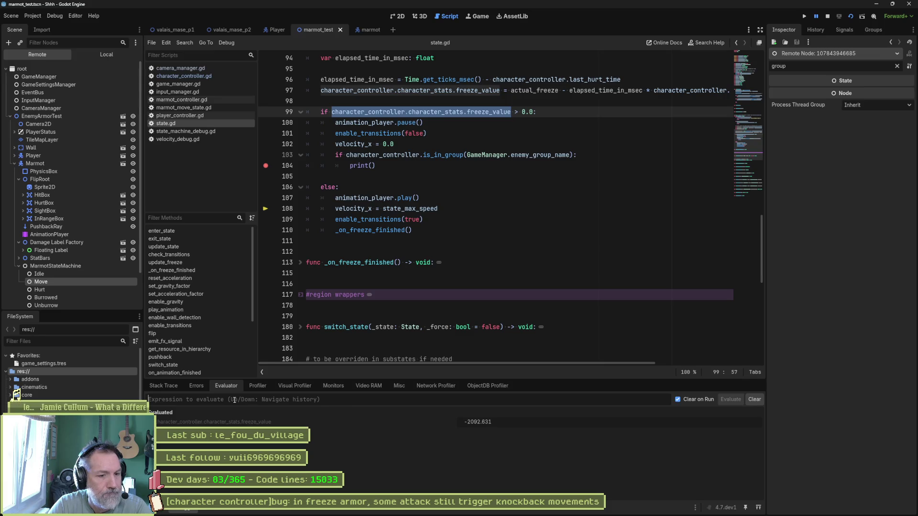
mouse_move(478, 422)
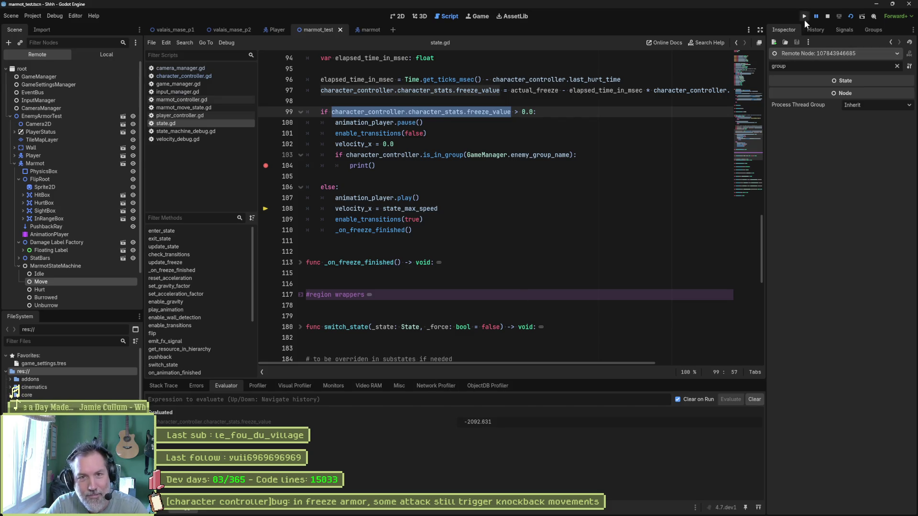
Stop the running game and return to editing state.gd around line 105.
left_click(827, 15)
left_click(583, 176)
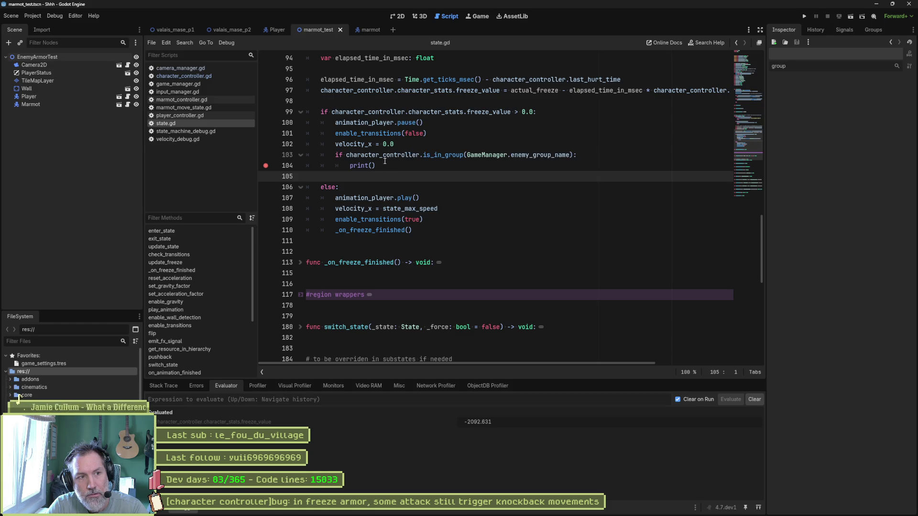
Search the whole project for freeze_value (10 matches in 6 files) and jump to the line 97 assignment.
double_click(487, 112)
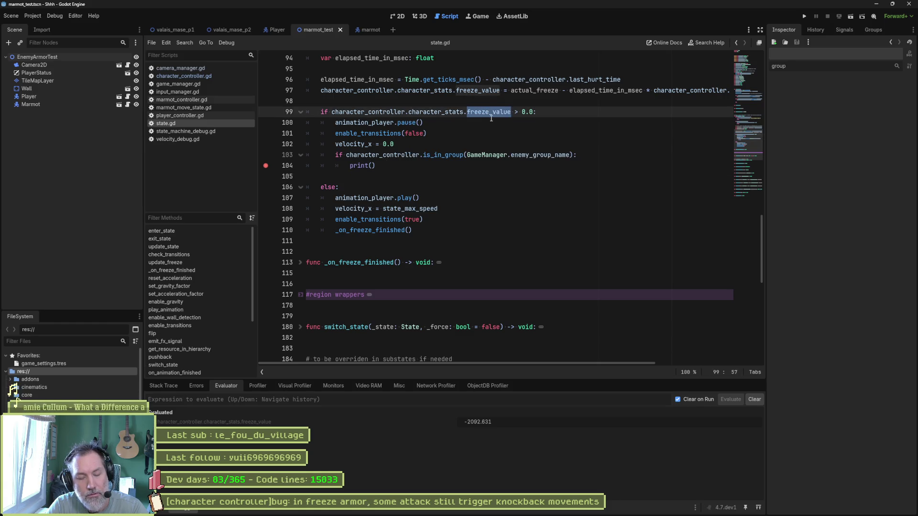
key("ctrl+shift+f")
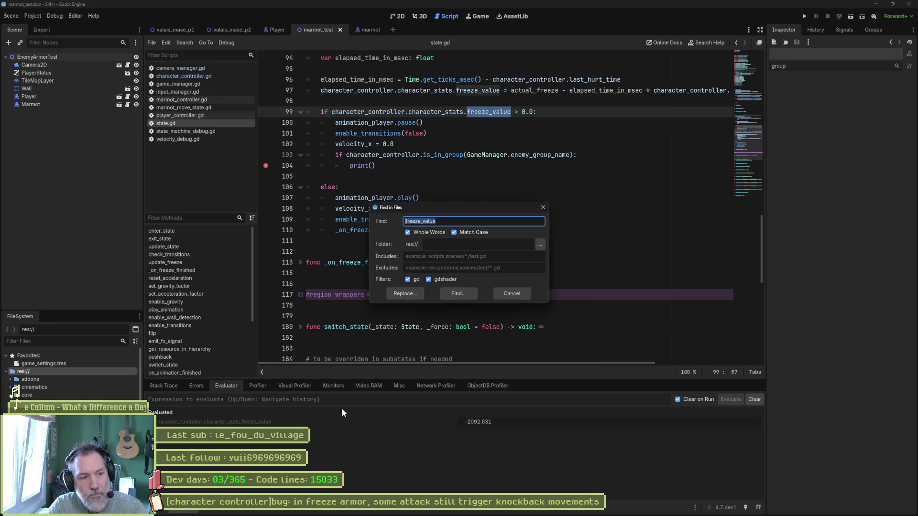
left_click(460, 292)
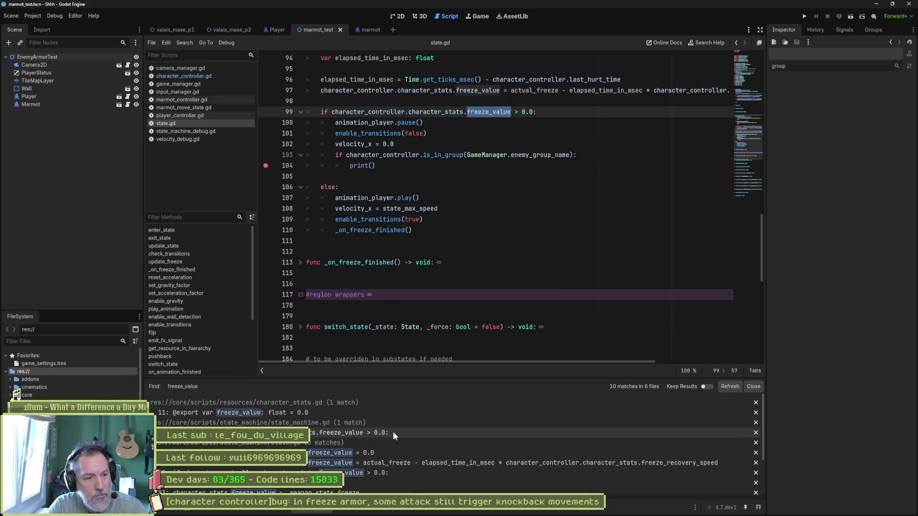
left_click(414, 463)
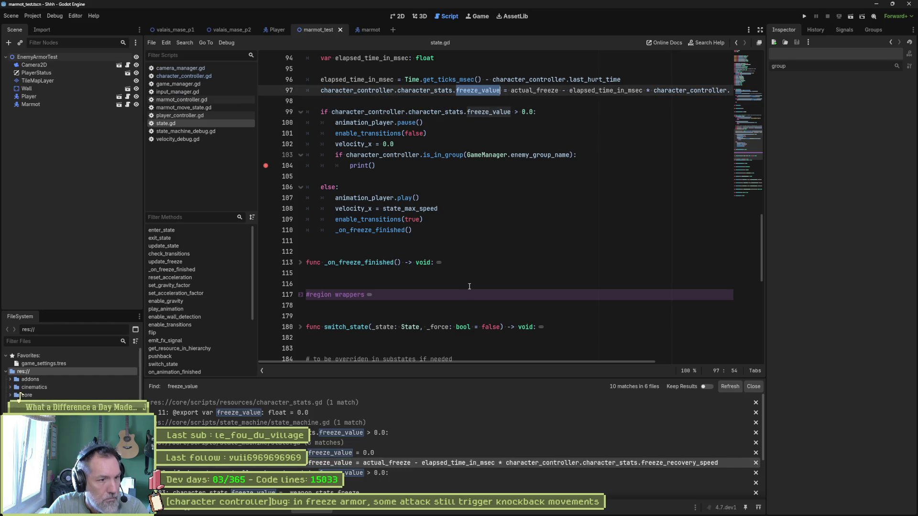
scroll(486, 277, "up", 5)
scroll(487, 276, "up", 3)
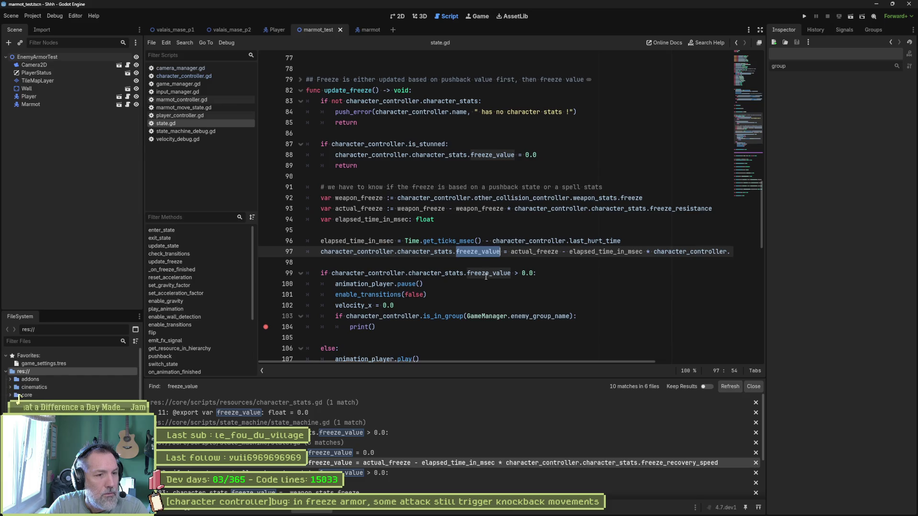
scroll(480, 291, "down", 3)
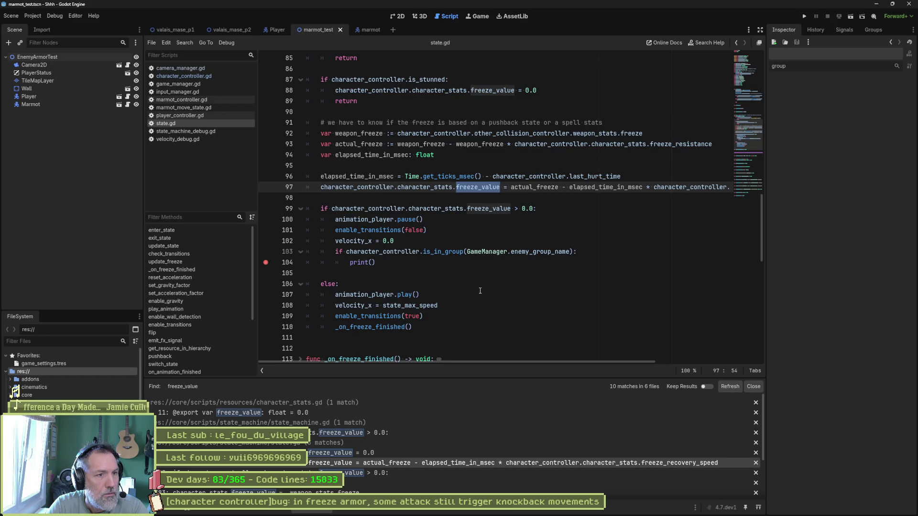
scroll(480, 292, "up", 3)
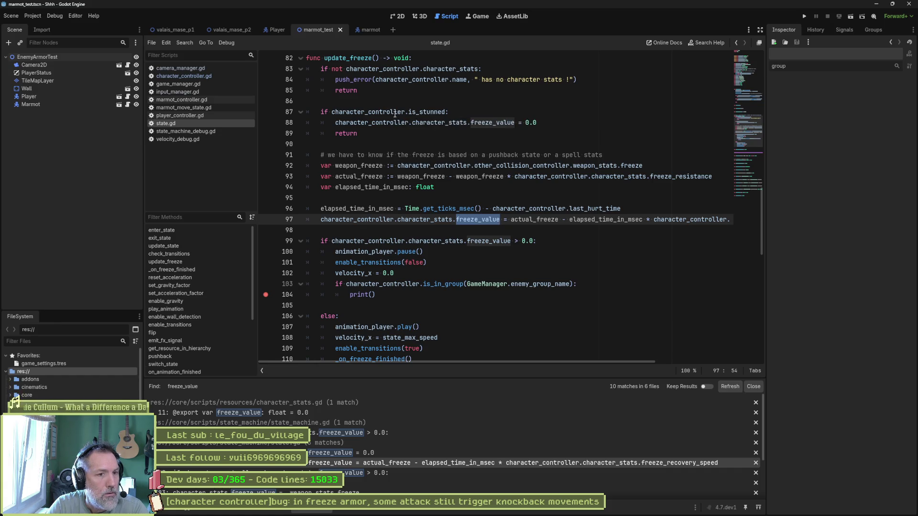
scroll(430, 215, "down", 1)
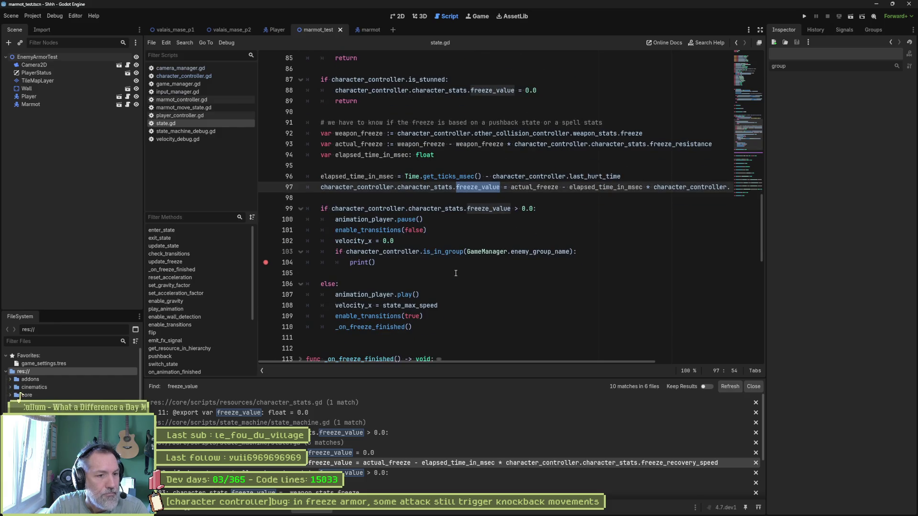
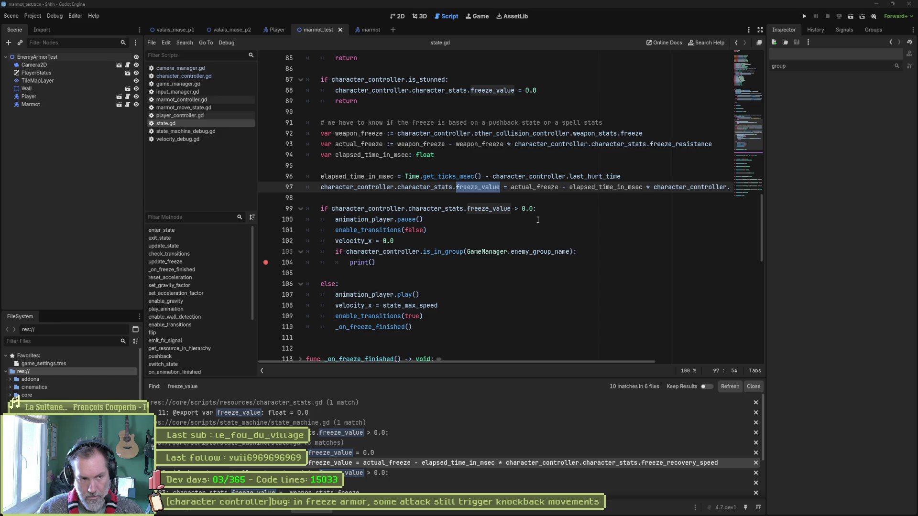
Add print_debug("1") to the freeze branch and a copied print_debug("2") to the else branch.
left_click(418, 241)
key("Return")
type("print")
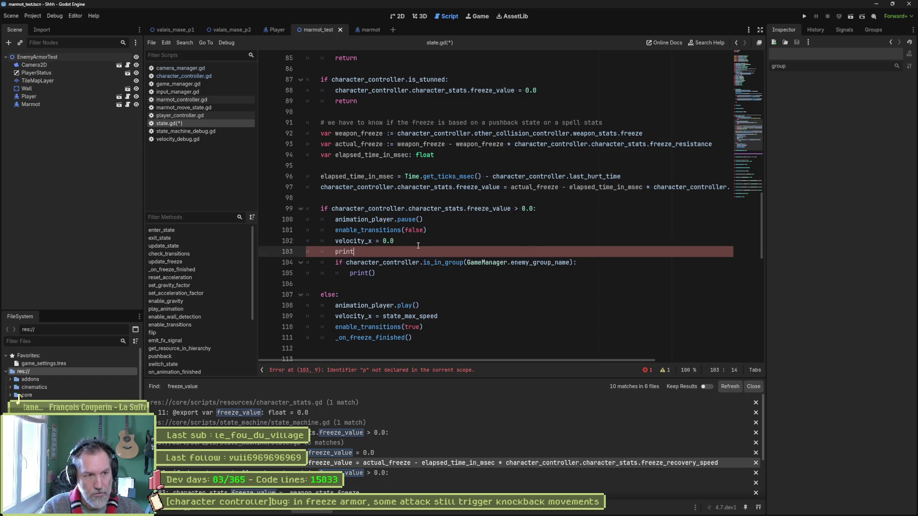
type("(_debug(\"1")
key("ctrl+c")
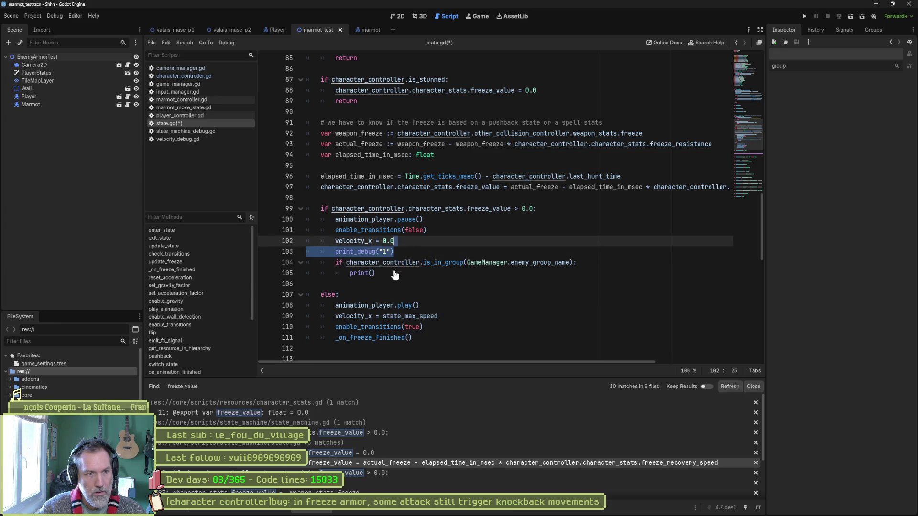
left_click(394, 295)
key("ctrl+v")
key("Left")
key("Left")
key("shift+Left")
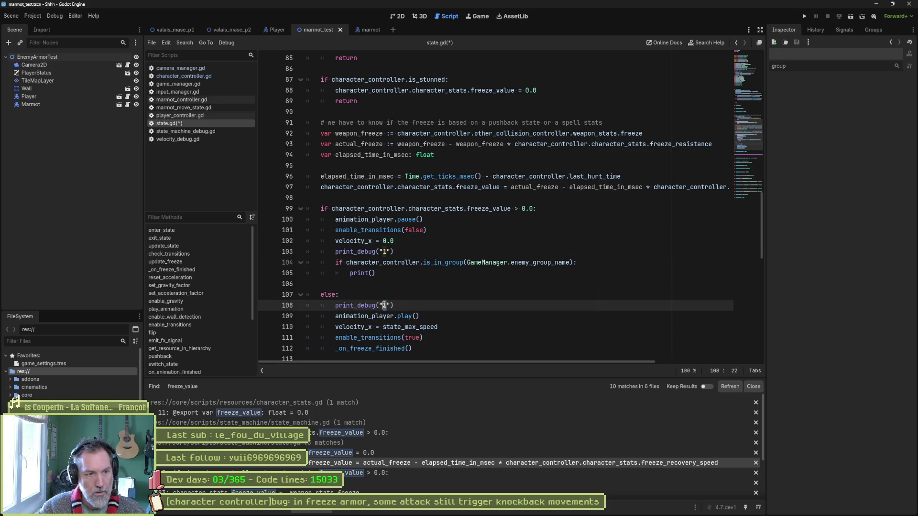
key("ctrl+s")
Run the game, clear the line-26 breakpoint, resume, attack the enemy, then stop the game.
key("F5")
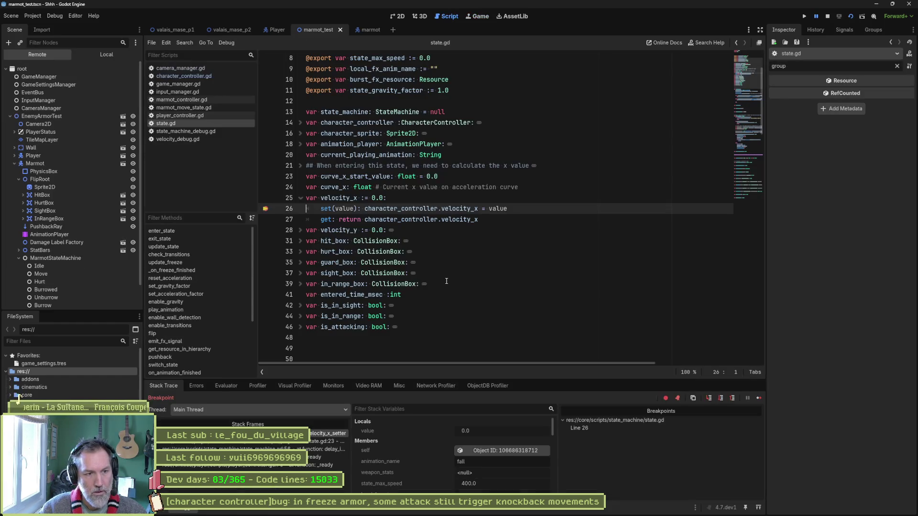
left_click(266, 209)
left_click(753, 398)
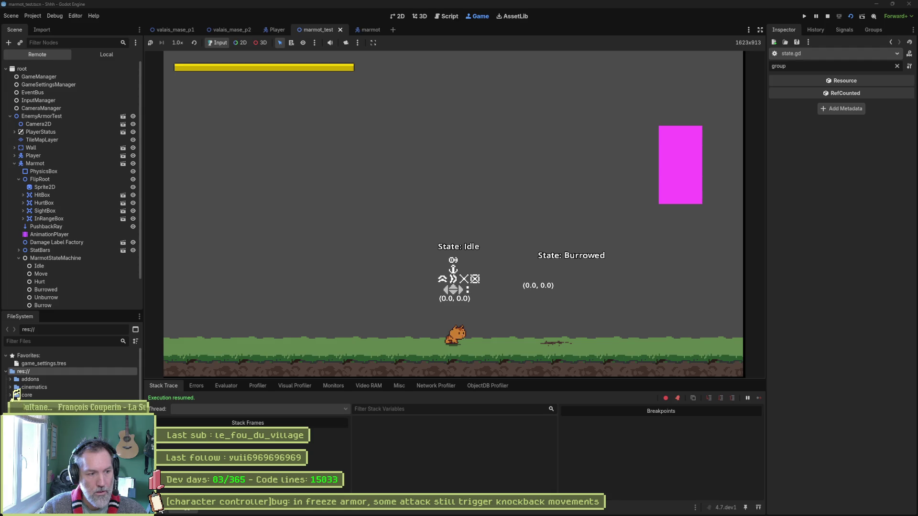
key("Right")
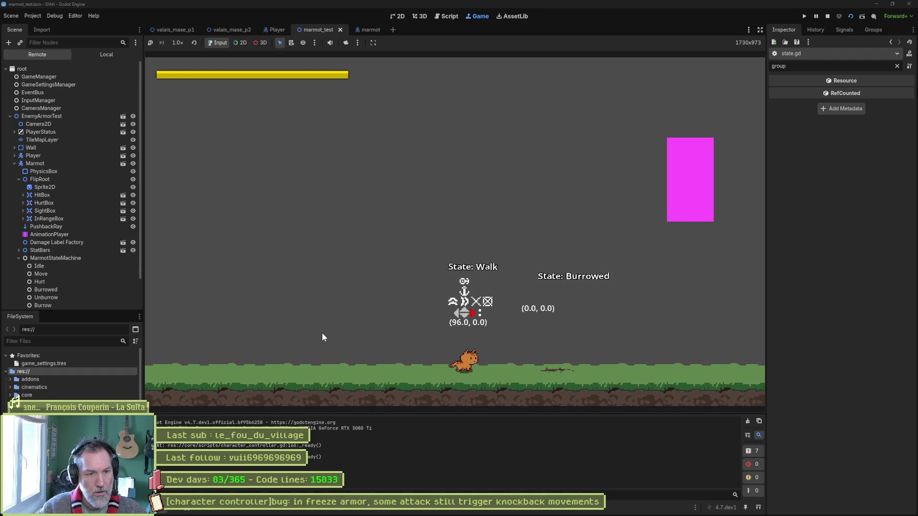
key("x")
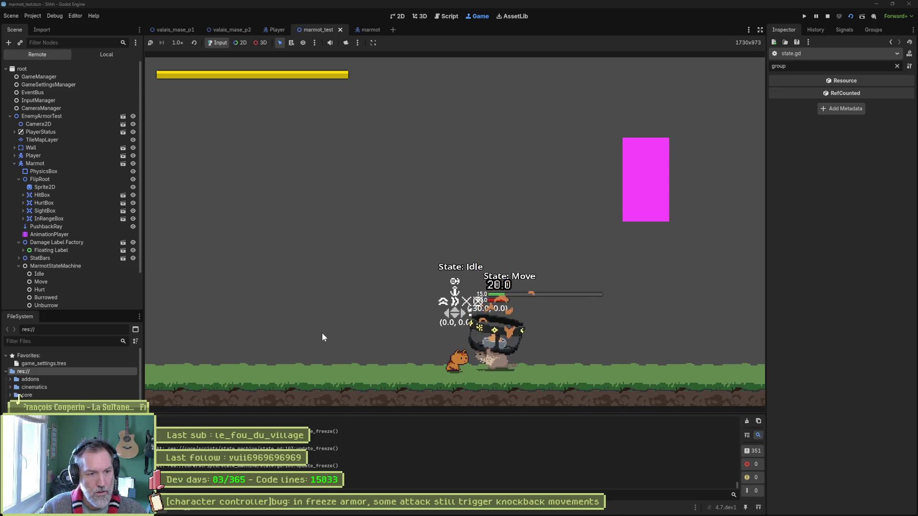
key("F8")
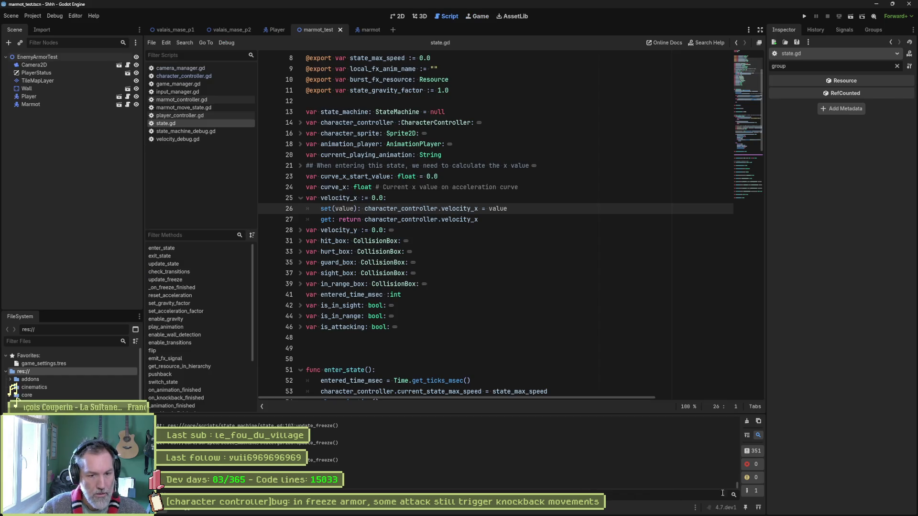
scroll(728, 428, "down", 3)
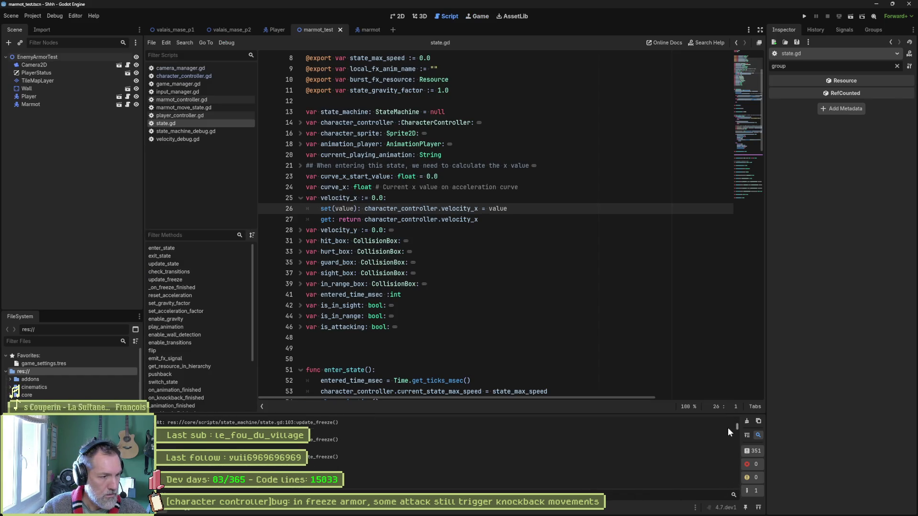
scroll(413, 450, "down", 2)
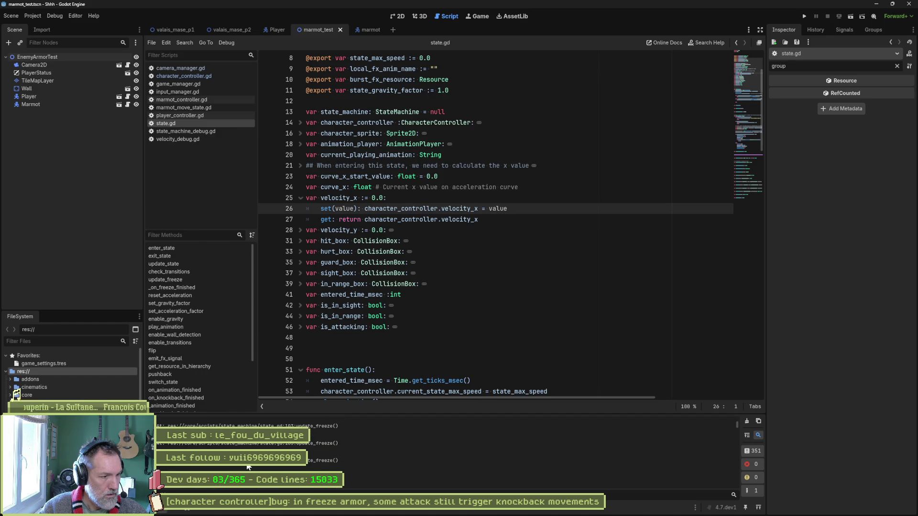
scroll(413, 451, "down", 1)
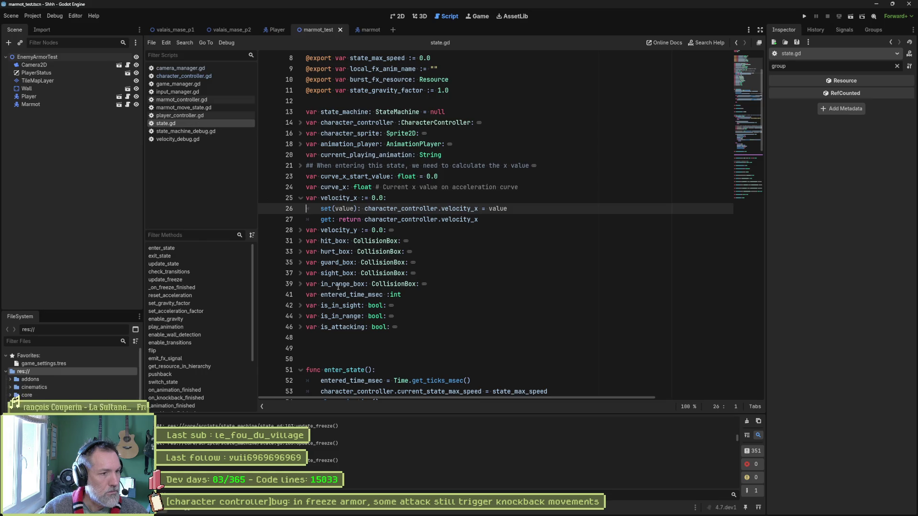
Change both print_debug marker calls in update_freeze to plain print.
left_click(741, 171)
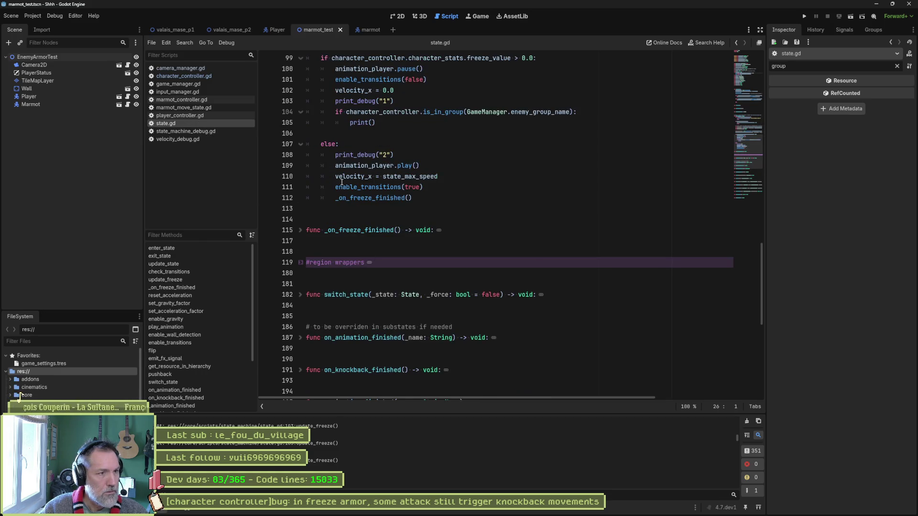
scroll(355, 185, "up", 3)
left_click_drag(354, 197, 378, 197)
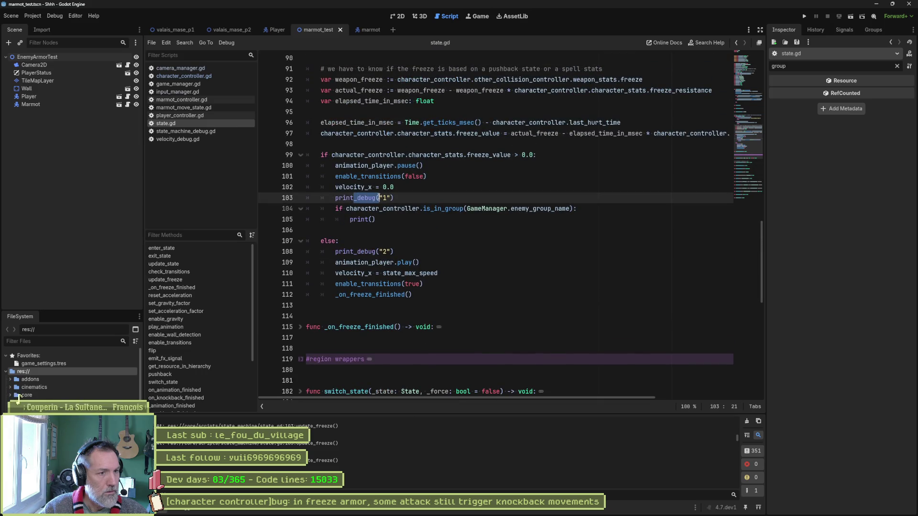
key("BackSpace")
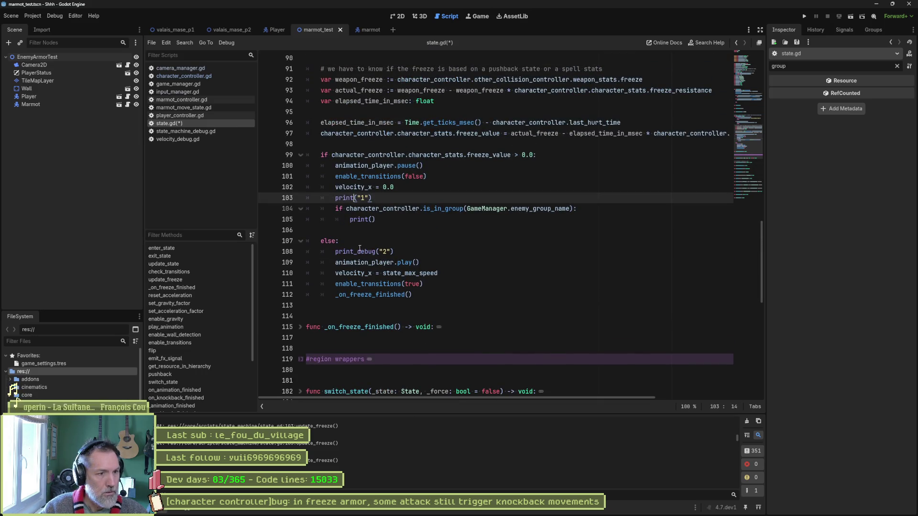
left_click(356, 251)
left_click_drag(357, 251, 378, 251)
key("BackSpace")
scroll(378, 259, "up", 4)
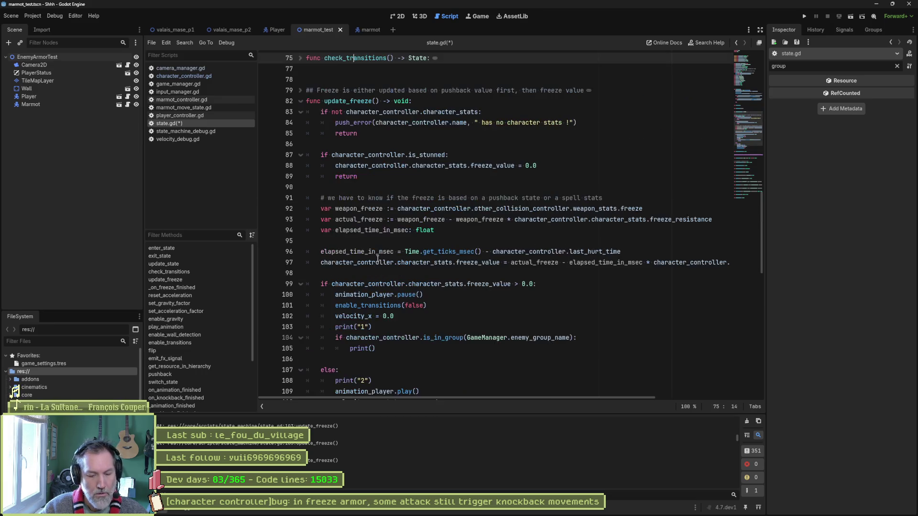
mouse_move(348, 263)
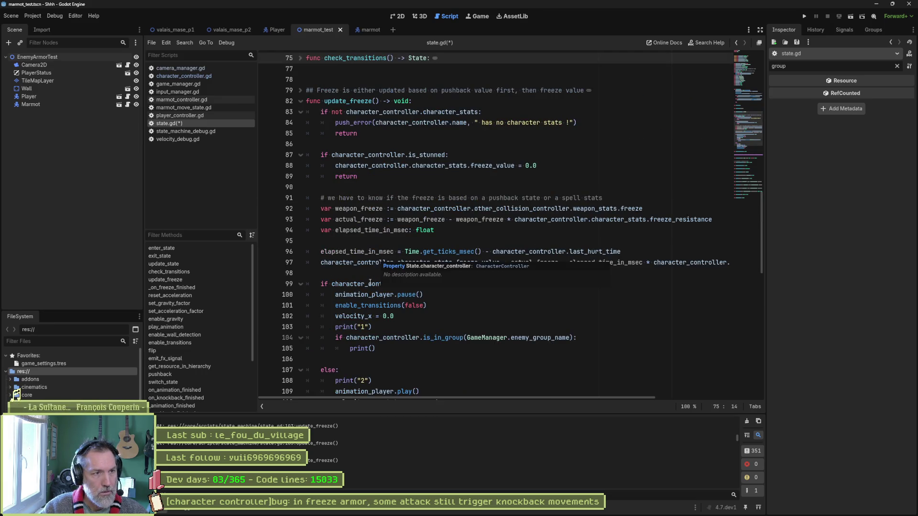
scroll(430, 287, "down", 5)
Run the game, stop it, and run it again to watch the 1 and 2 markers in the output.
key("F5")
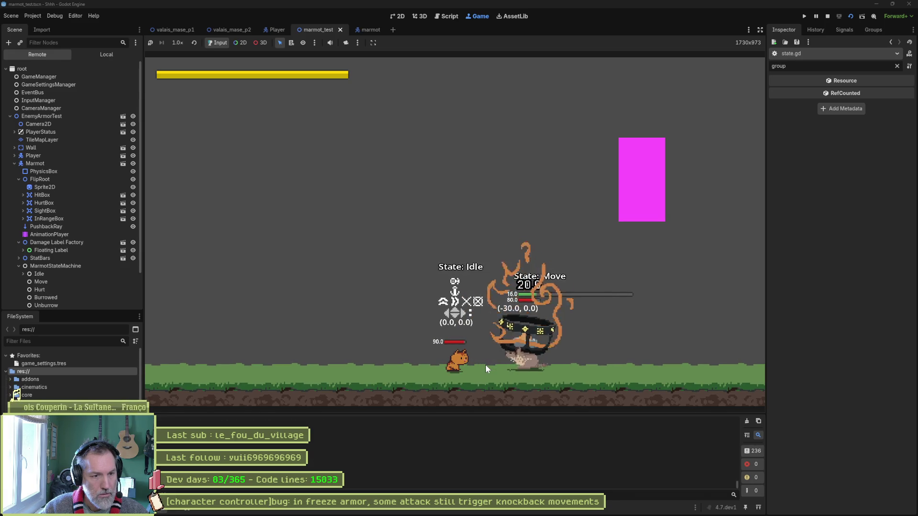
key("F8")
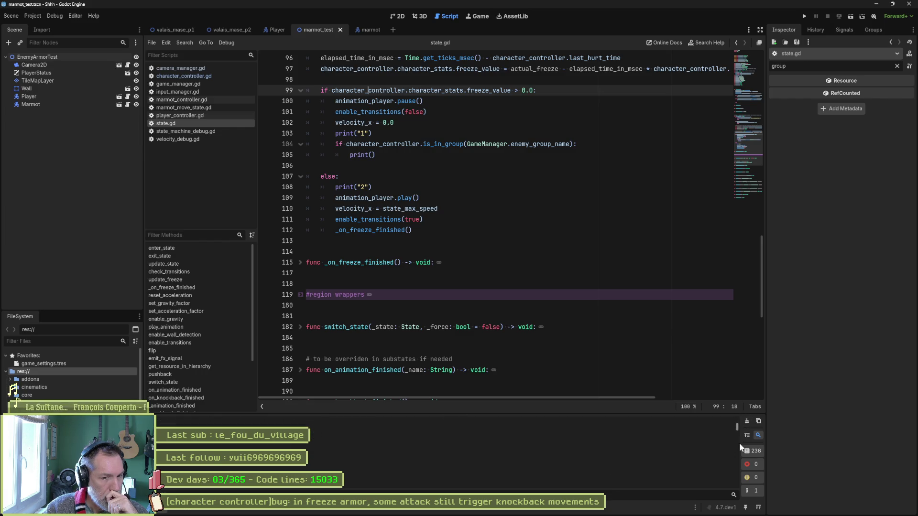
left_click_drag(736, 460, 736, 488)
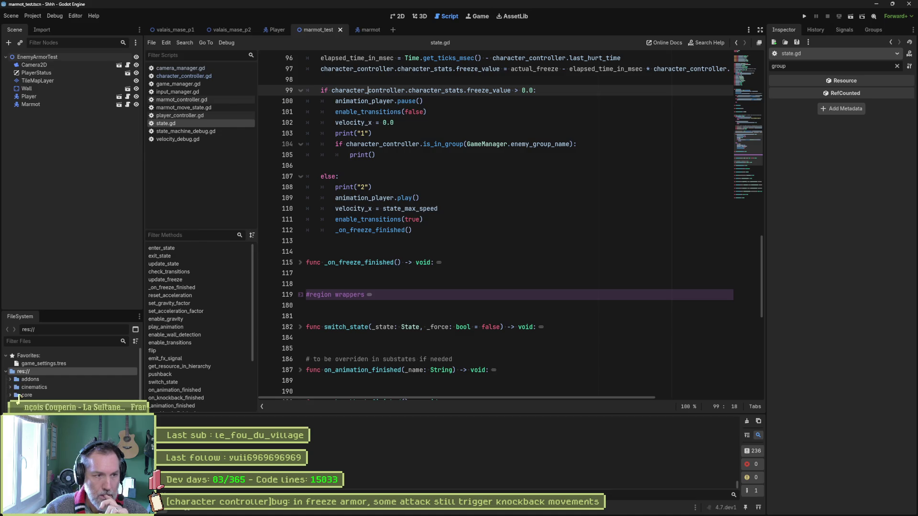
left_click(649, 327)
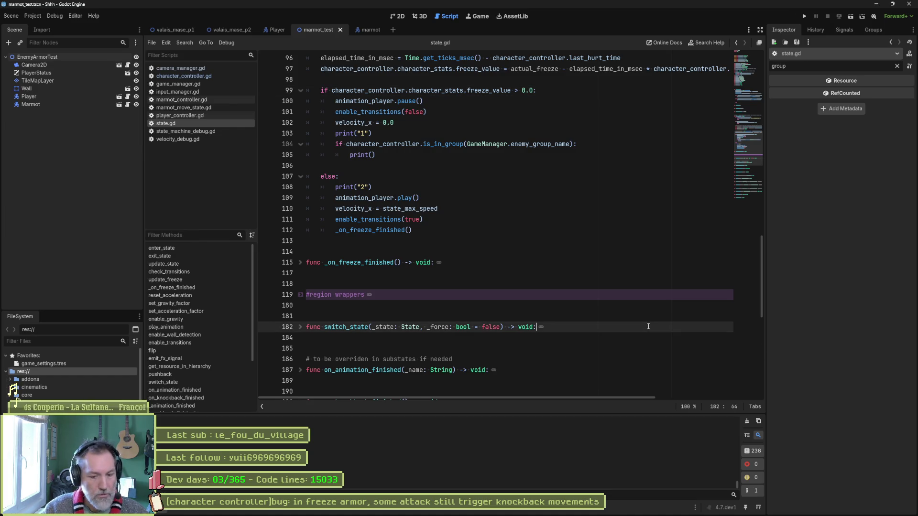
key("F5")
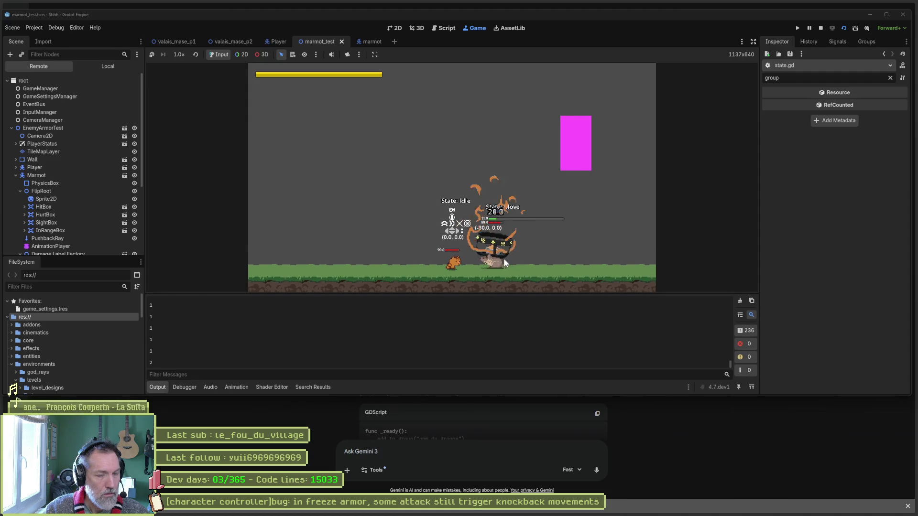
Stop the game, delete both print marker lines, and set a breakpoint on the enemy-group line 104.
key("F8")
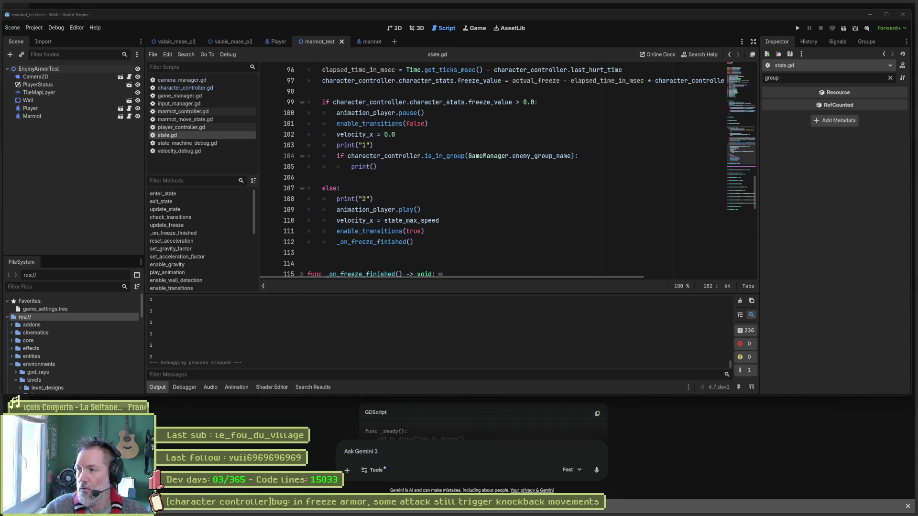
left_click_drag(395, 134, 336, 134)
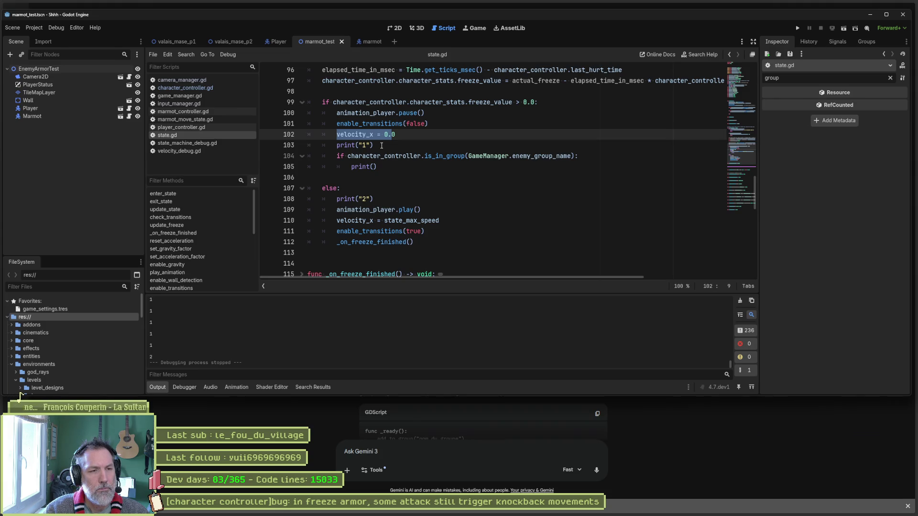
left_click(382, 146)
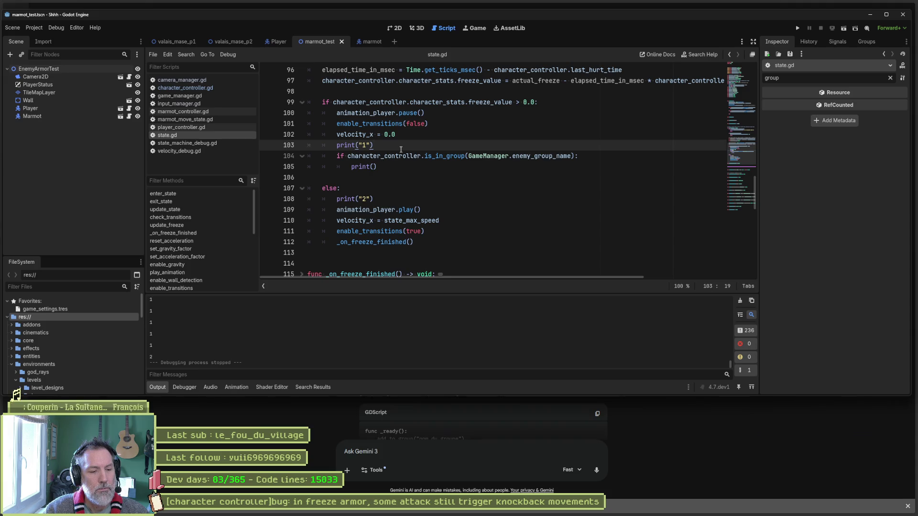
key("F9")
key("ctrl+shift+k")
key("Down")
key("Down")
key("Down")
key("ctrl+shift+k")
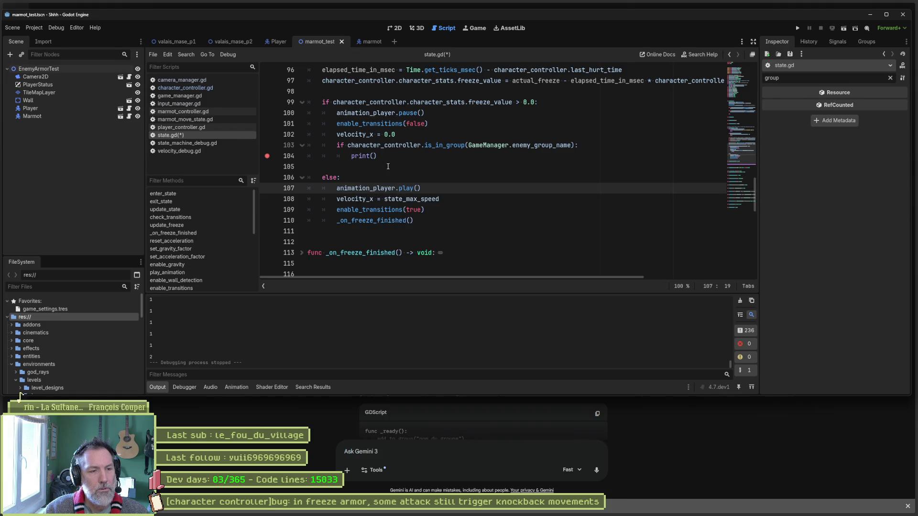
Run the game until it pauses at the line-104 breakpoint and select character_controller on line 99.
key("F5")
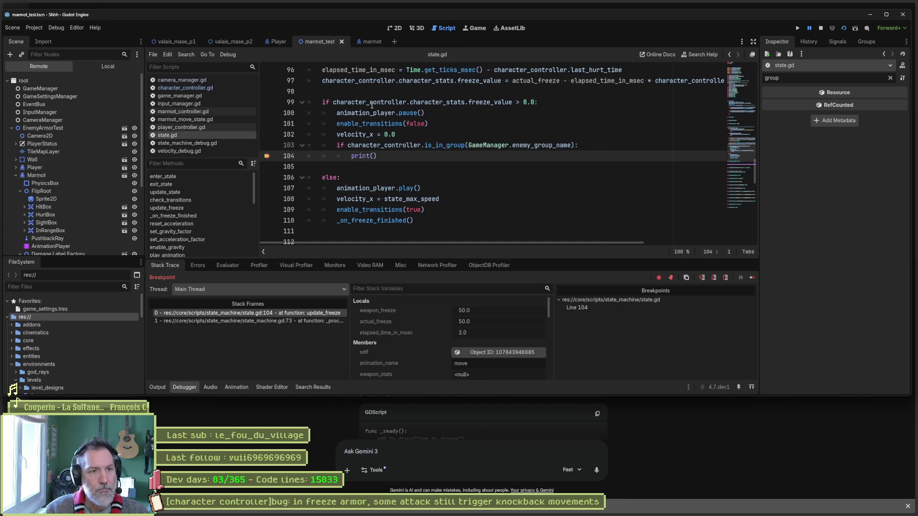
double_click(353, 103)
key("ctrl+c")
Evaluate character_controller.velocity_x and velocity_x in the debugger, both reading 30.0.
left_click(227, 266)
left_click(303, 278)
key("ctrl+v")
type(".velocity-")
type("x")
key("Return")
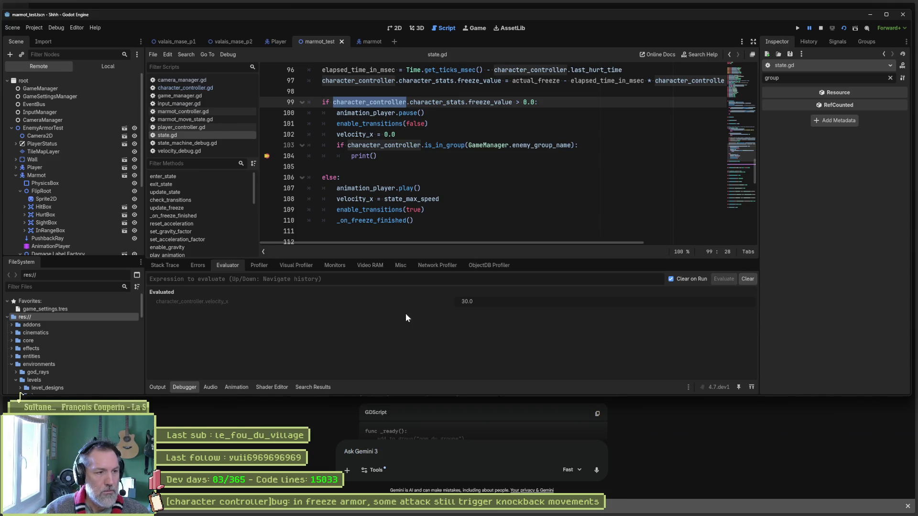
mouse_move(468, 302)
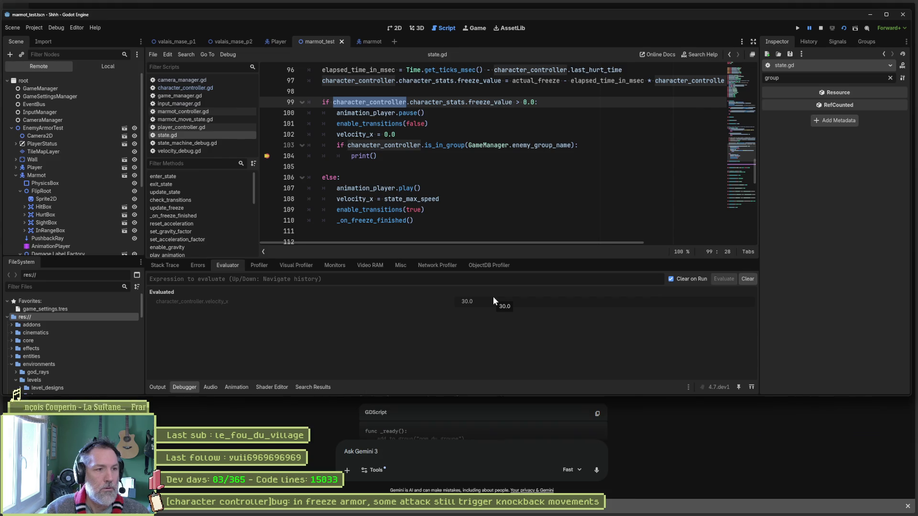
left_click(336, 280)
type("veloci")
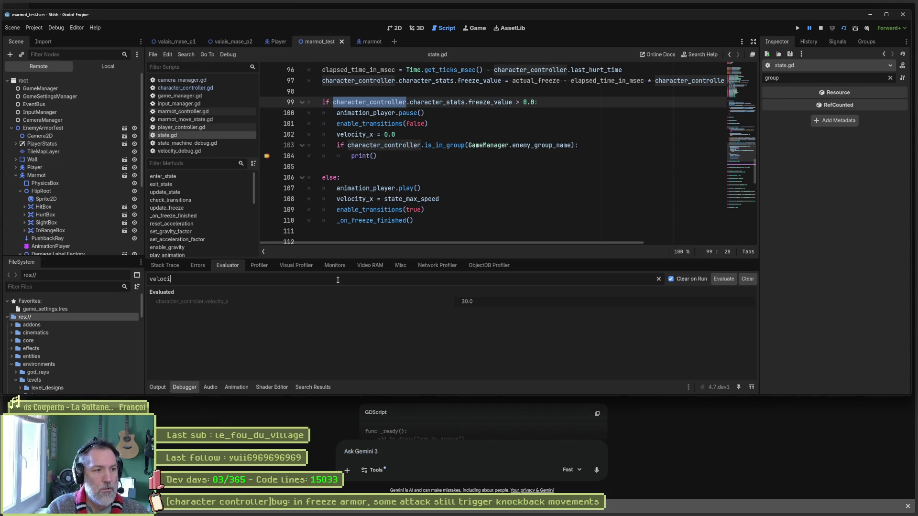
type("ty_x")
key("Return")
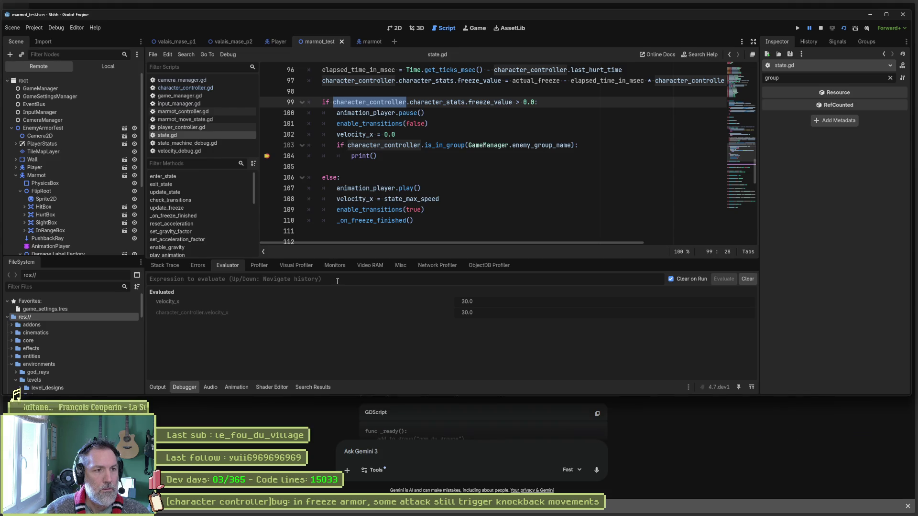
Review the velocity_x reset on line 102 and resume execution to the next breakpoint.
left_click_drag(340, 135, 401, 135)
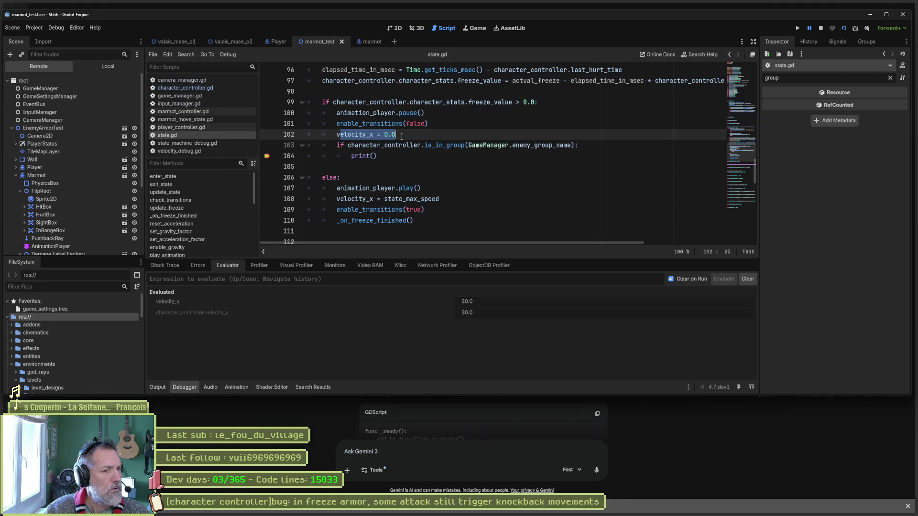
key("F5")
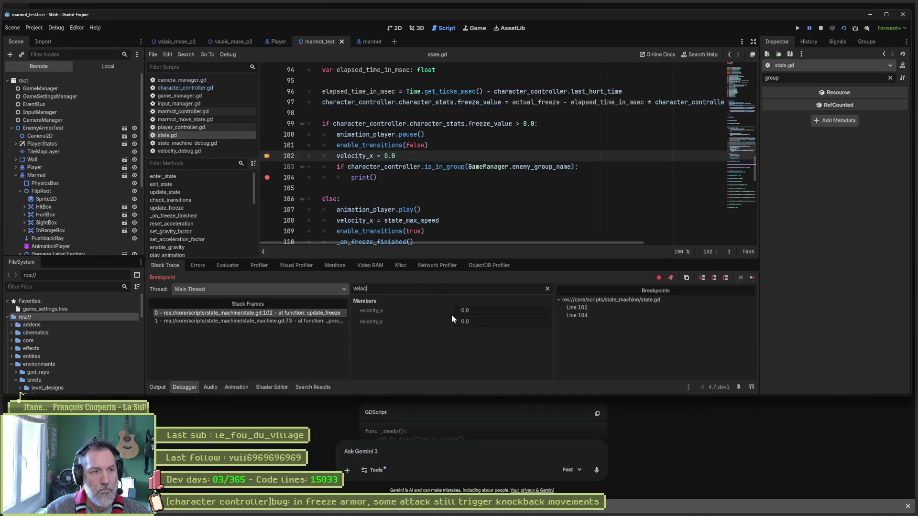
Continue twice, check the Evaluator and Stack Trace, then step over to line 103 of update_freeze.
left_click(431, 166)
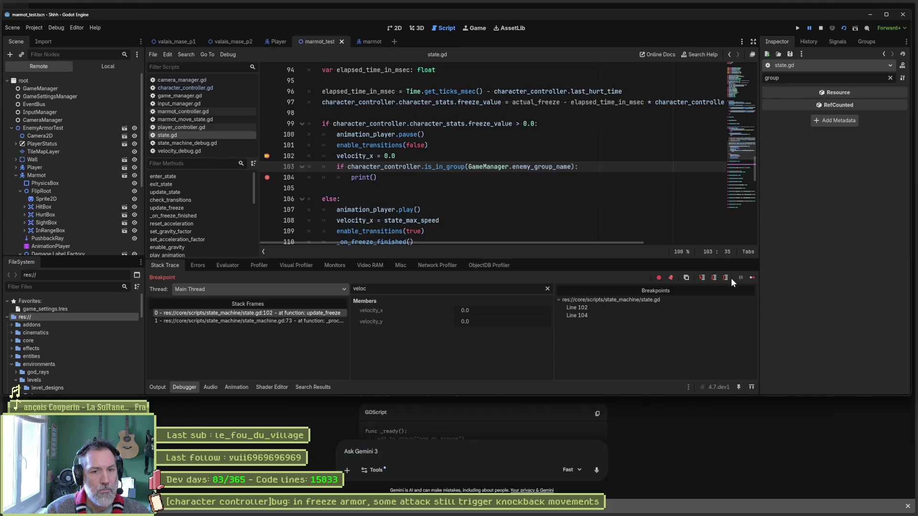
left_click(751, 277)
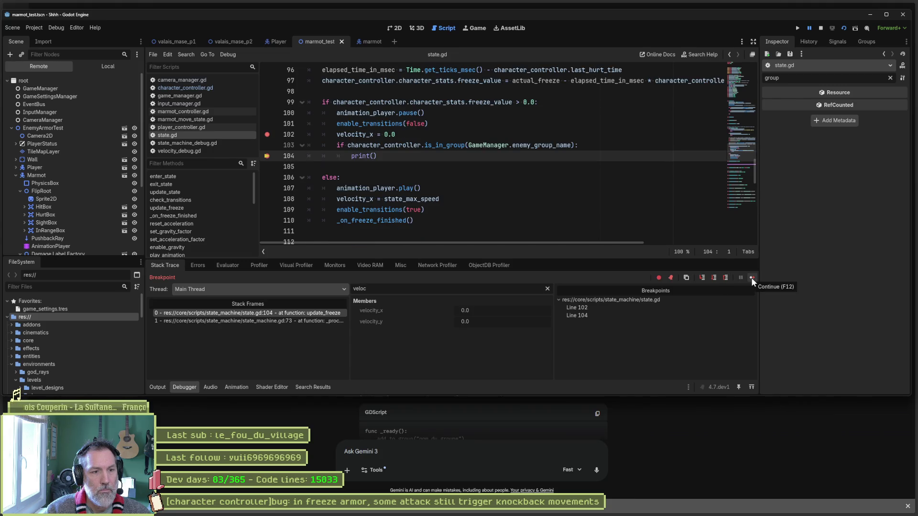
left_click(751, 277)
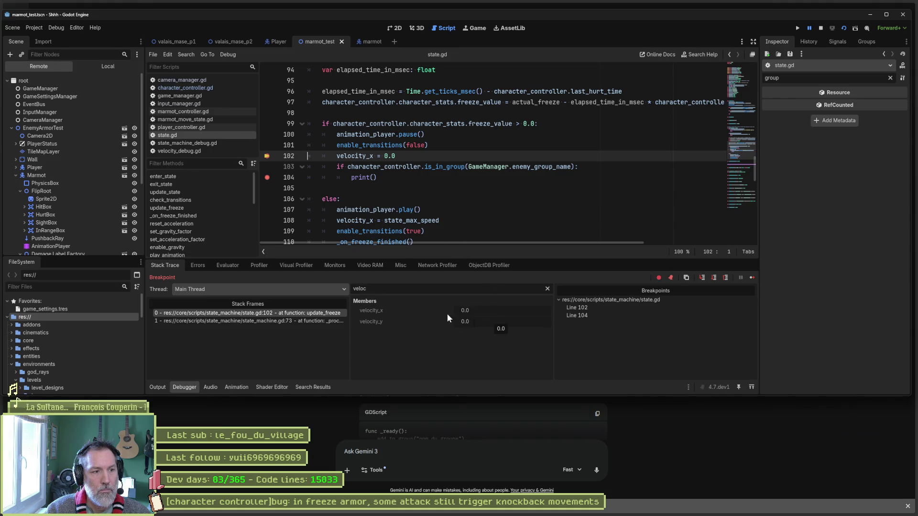
left_click(228, 266)
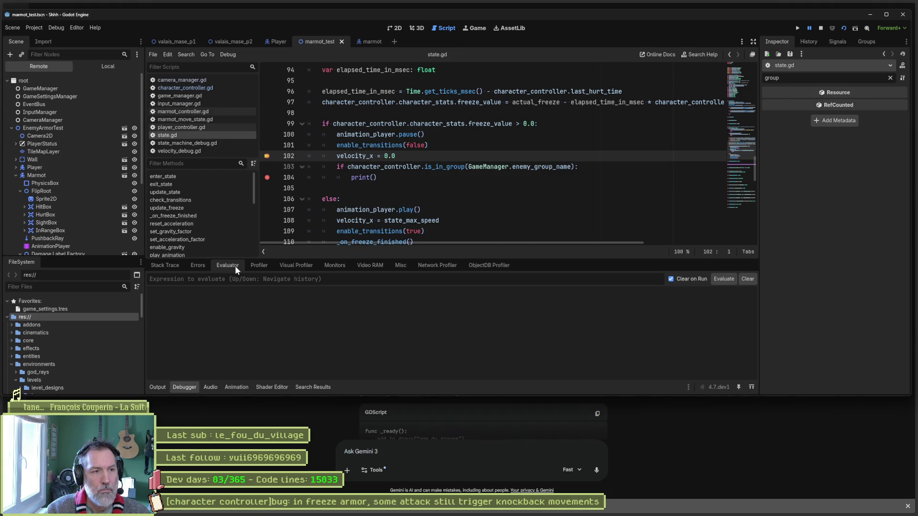
left_click(171, 267)
left_click(463, 167)
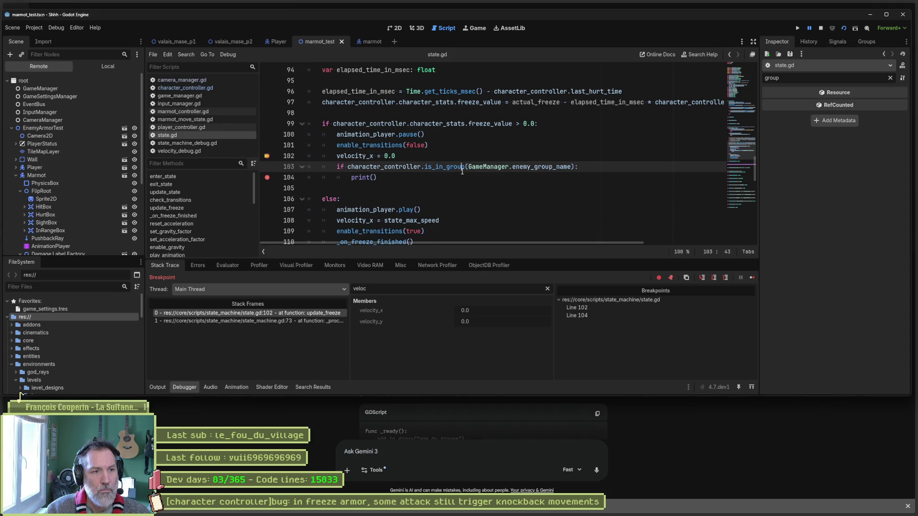
key("F10")
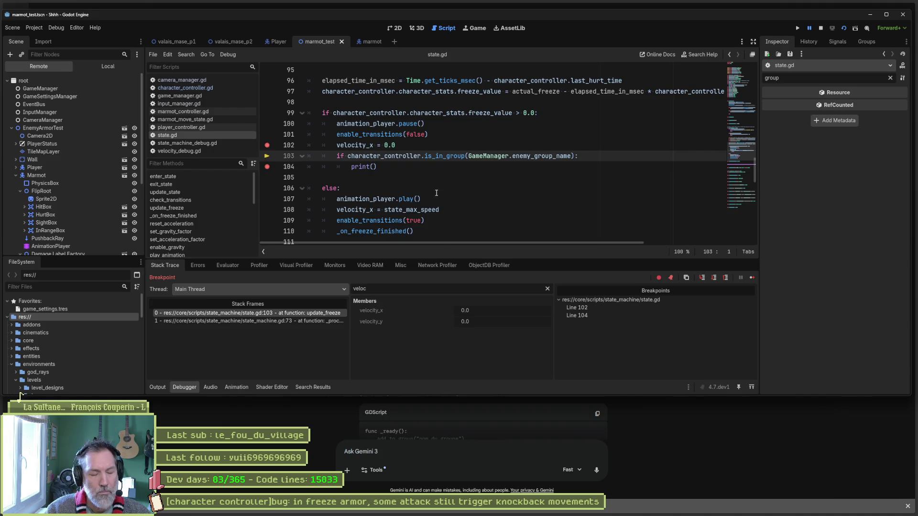
Evaluate character_controller.velocity_x and velocity_x again during the line-103 pause, reading 30.0.
left_click(227, 266)
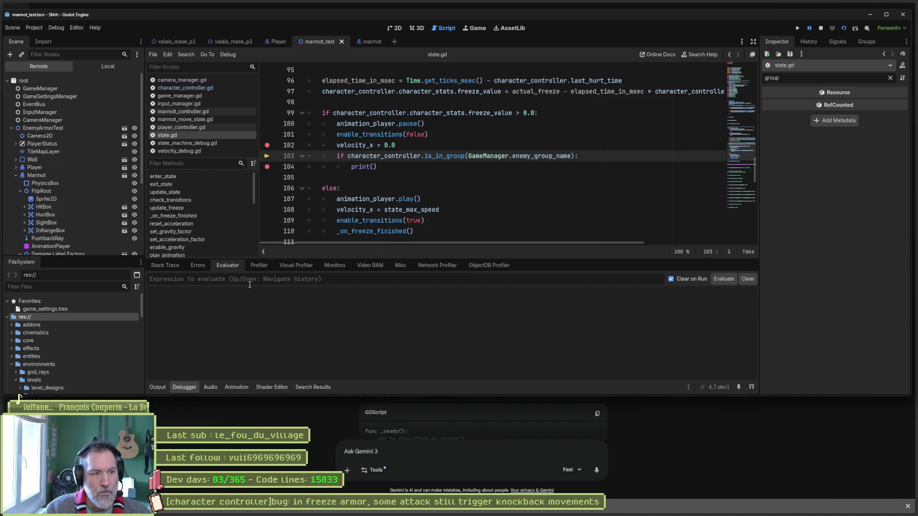
double_click(370, 112)
left_click(275, 279)
type("character_controller.velo")
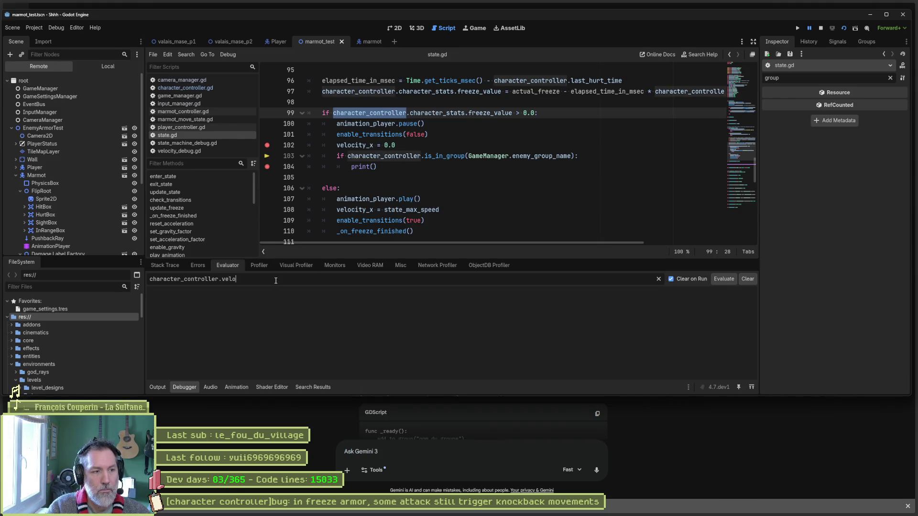
type("city_x")
key("Return")
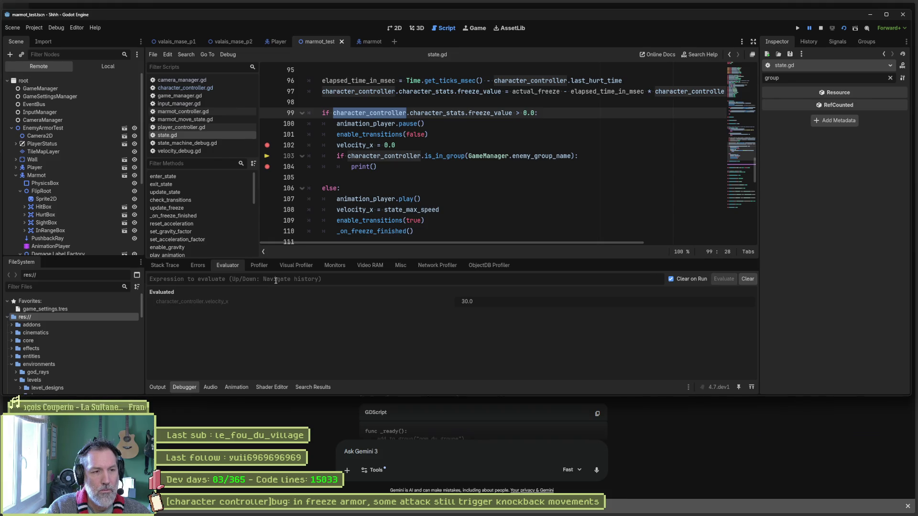
type("veity_x")
key("Return")
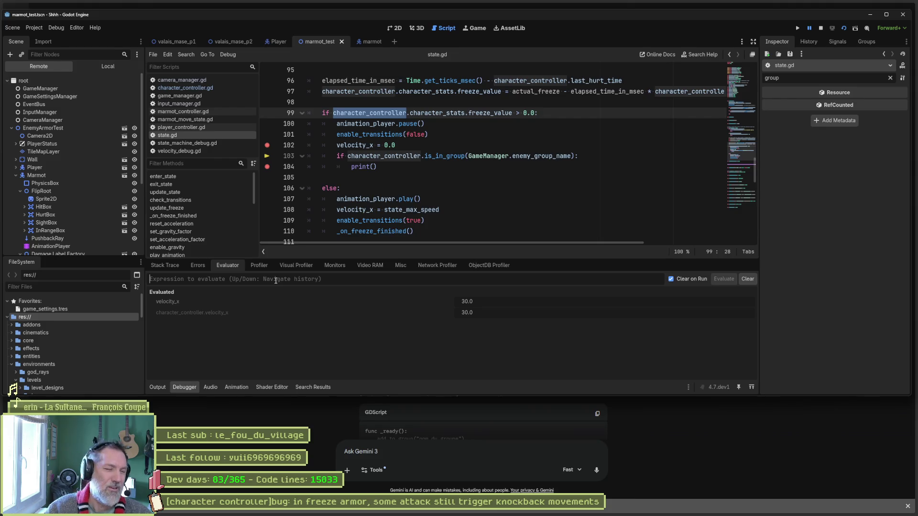
left_click(166, 266)
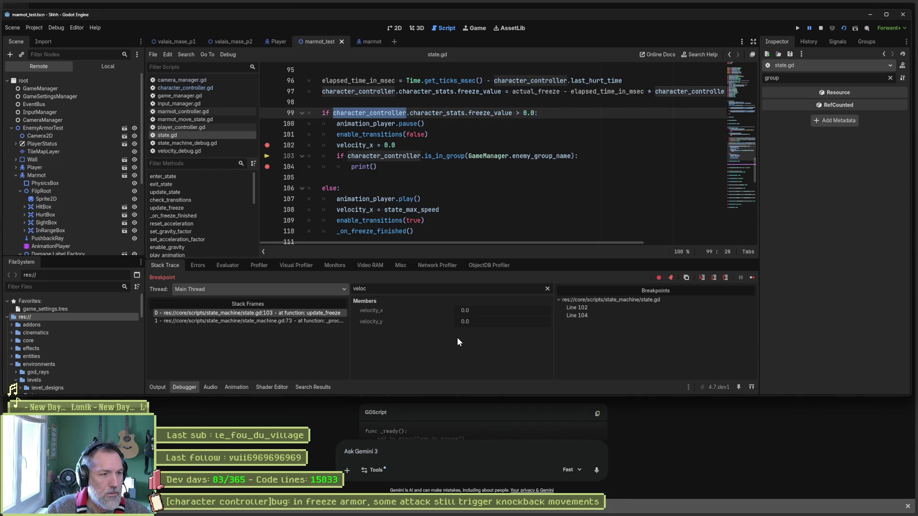
Clear the filters to inspect the paused state node's Object ID and all its properties, with the window maximized.
left_click(547, 288)
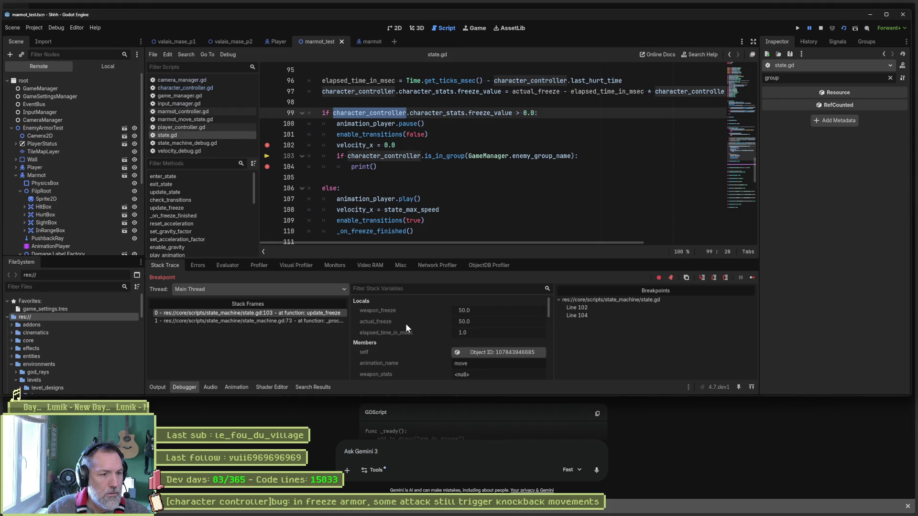
left_click(502, 351)
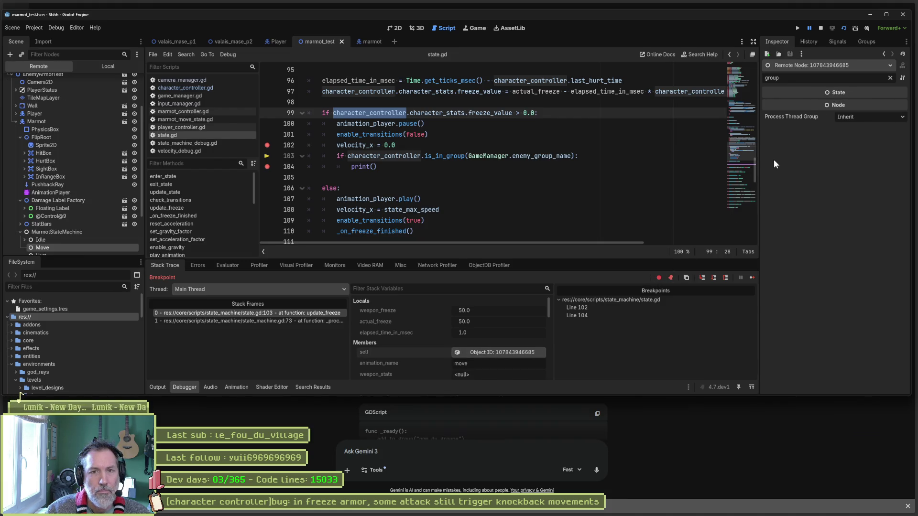
left_click(890, 77)
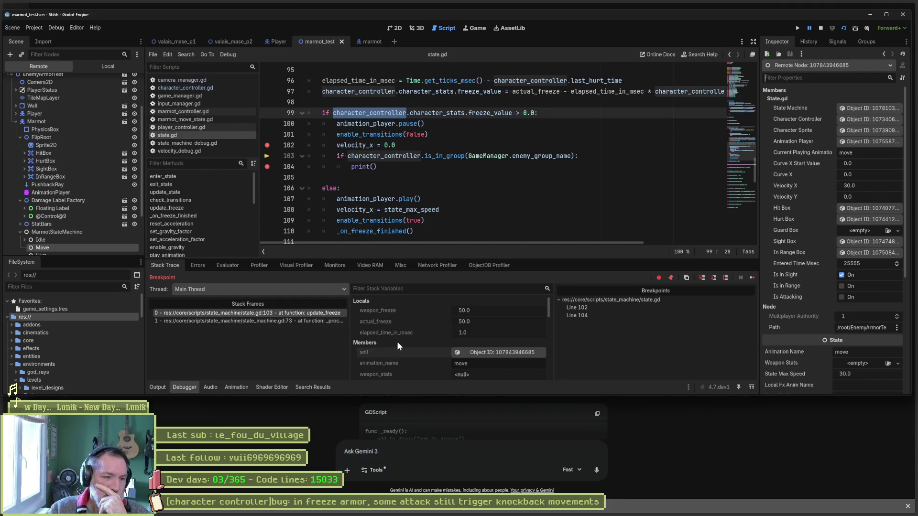
scroll(397, 342, "down", 2)
left_click(882, 13)
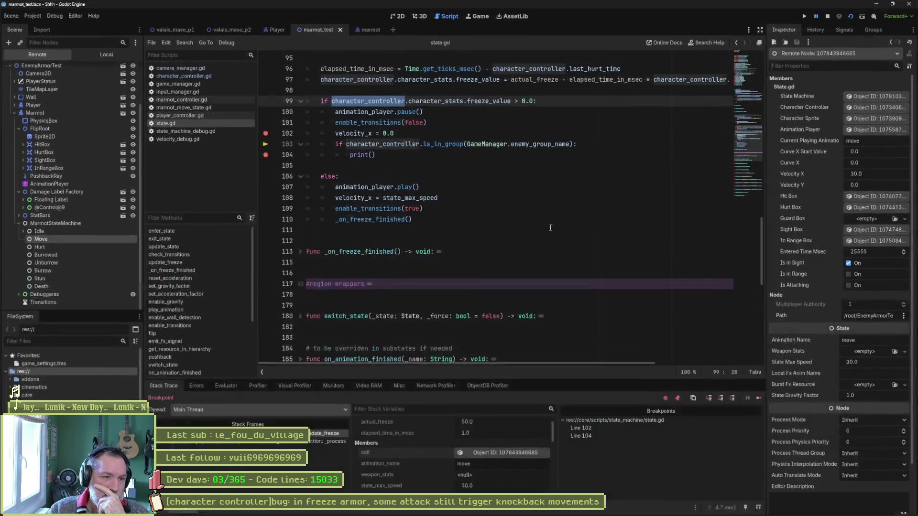
scroll(446, 314, "down", 1)
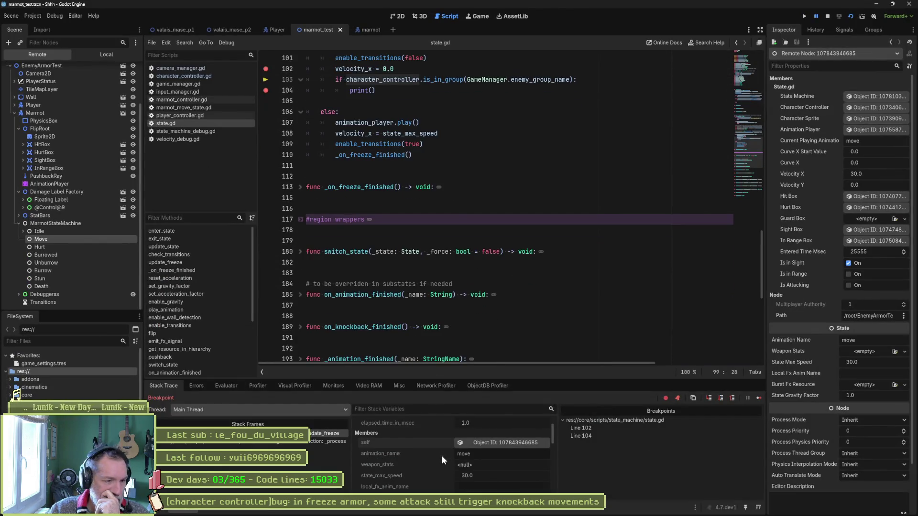
scroll(440, 456, "down", 2)
scroll(440, 474, "down", 2)
scroll(432, 476, "down", 2)
scroll(432, 477, "down", 3)
scroll(433, 477, "down", 1)
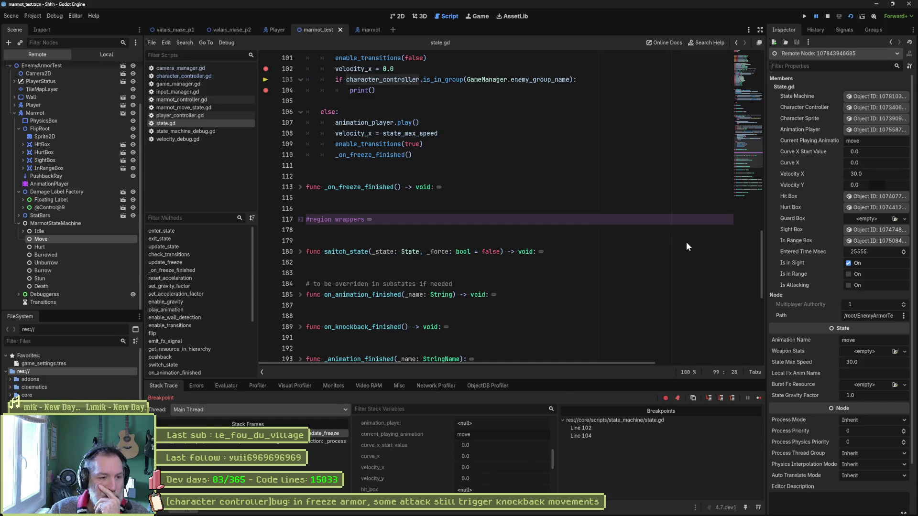
left_click(226, 387)
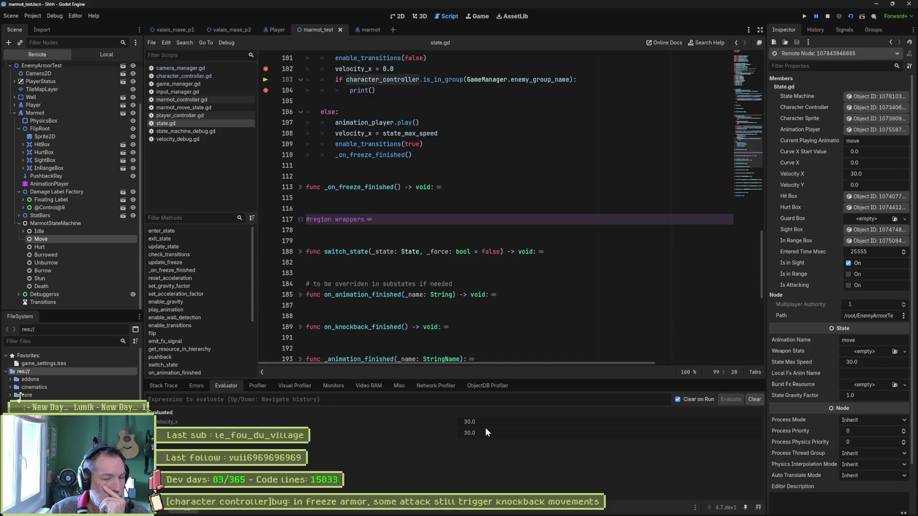
mouse_move(469, 422)
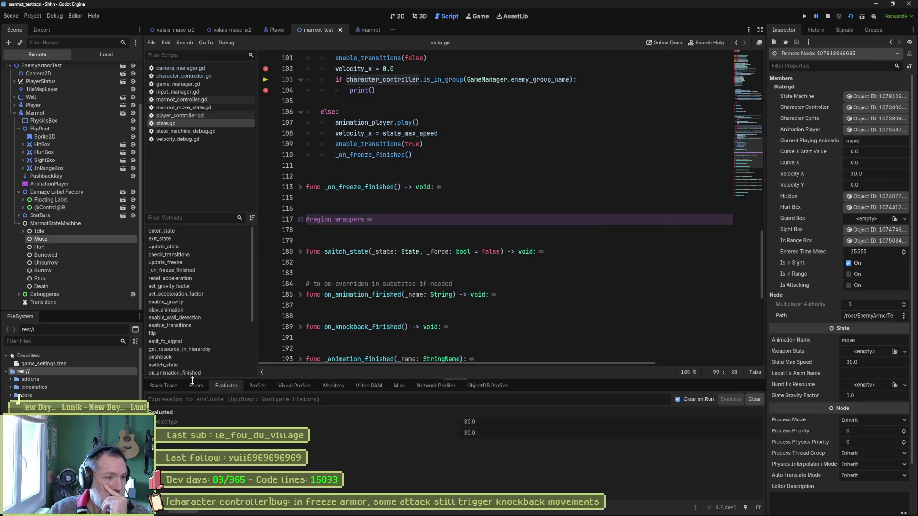
left_click(164, 385)
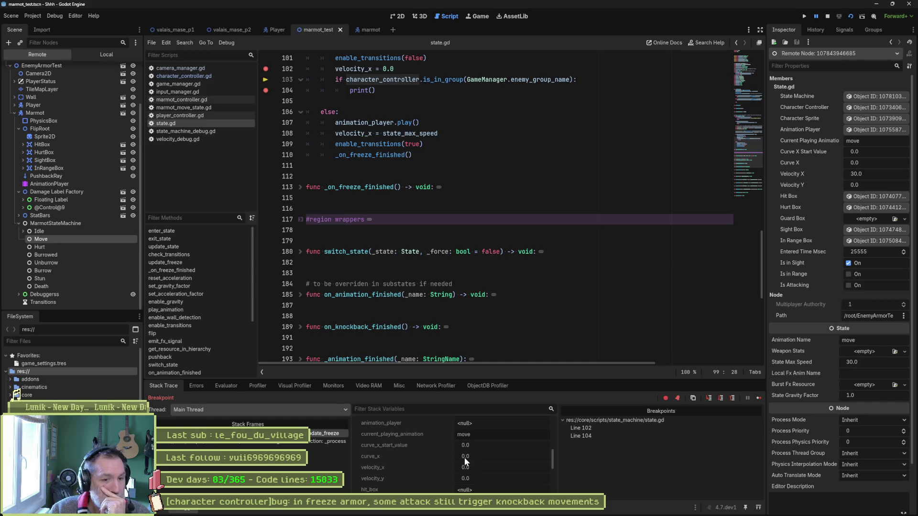
mouse_move(464, 466)
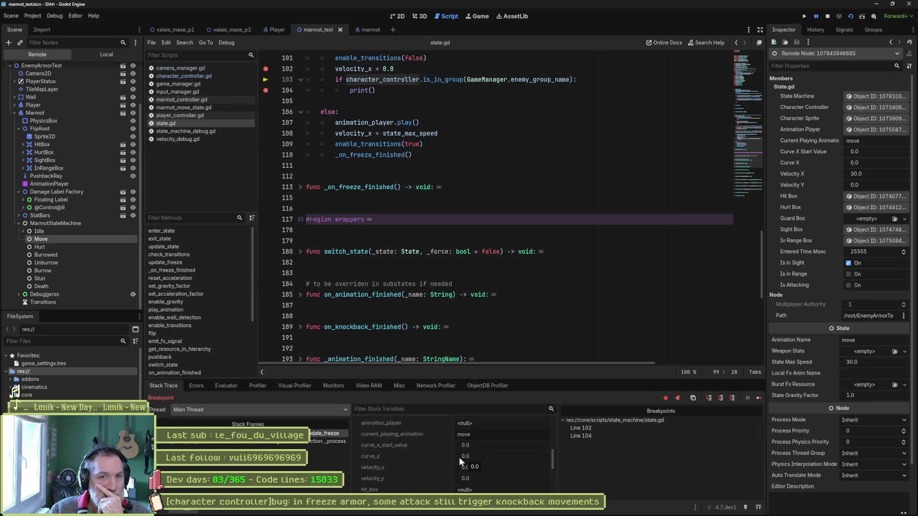
Stop the debugging session and relaunch the marmot test scene.
left_click(826, 16)
left_click(804, 16)
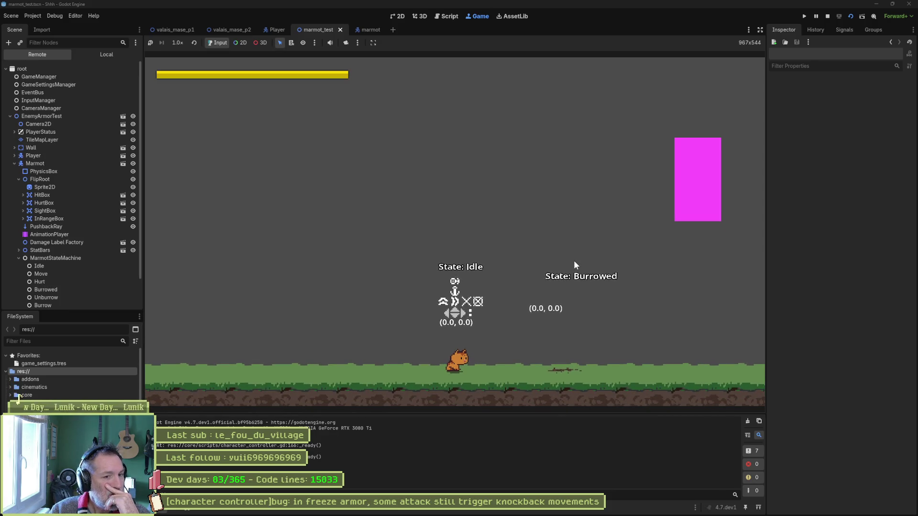
Inspect the Marmot node in the remote tree, then walk to it and paw-attack in game.
left_click(36, 163)
left_click(25, 257)
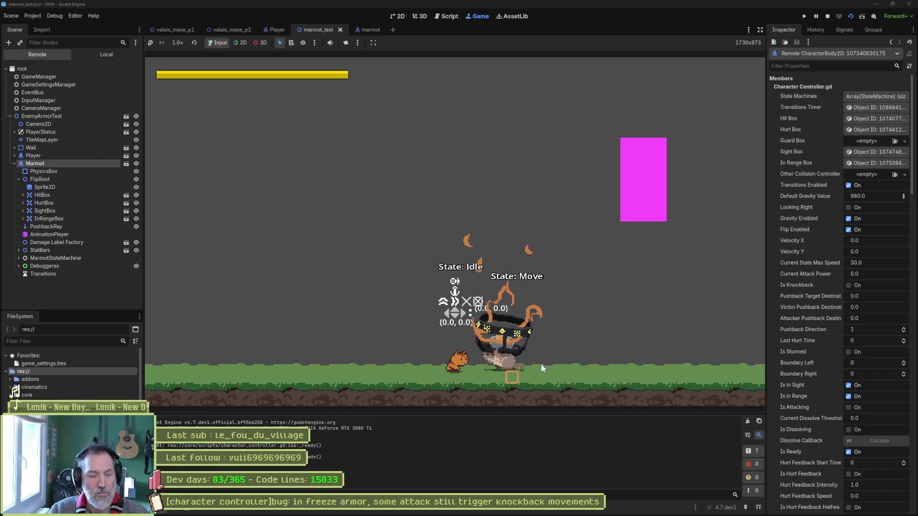
key("Left")
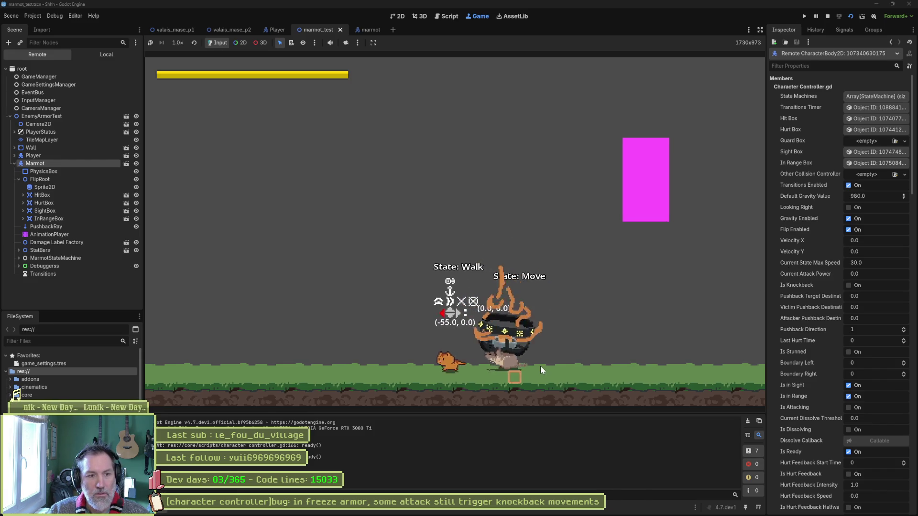
key("x")
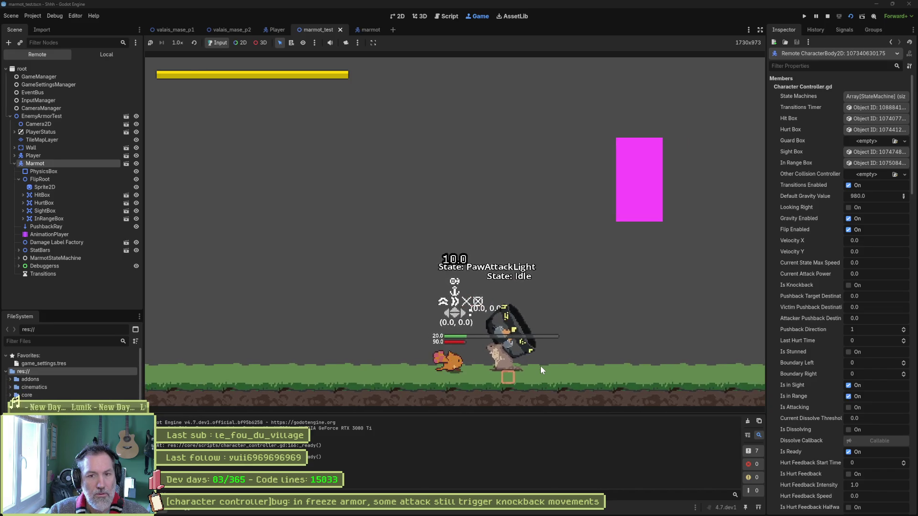
Remove the line-104 breakpoint, rerun the project, inspect the Marmot node, and stop the game.
left_click(266, 229)
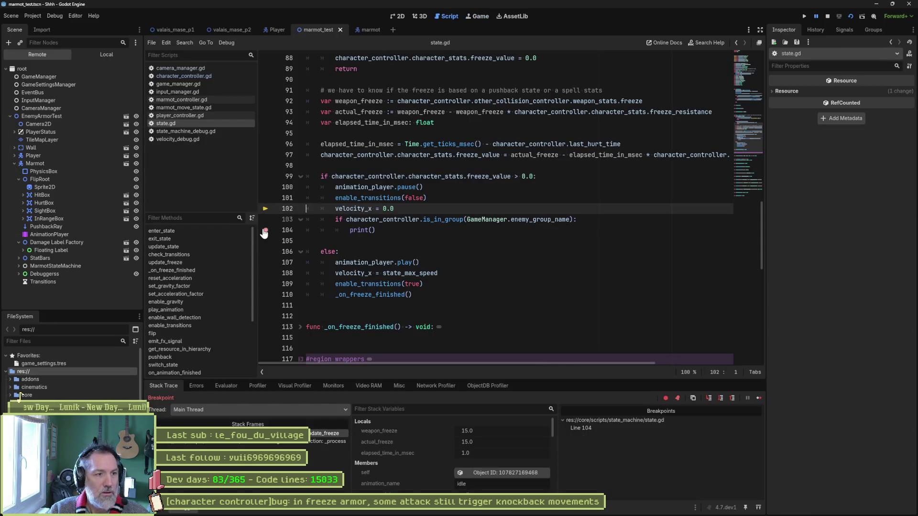
key("F8")
key("F5")
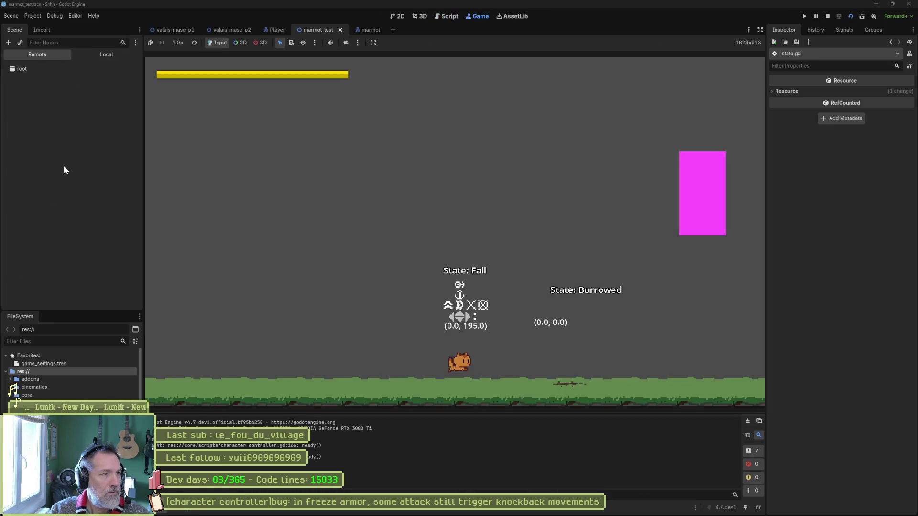
left_click(64, 166)
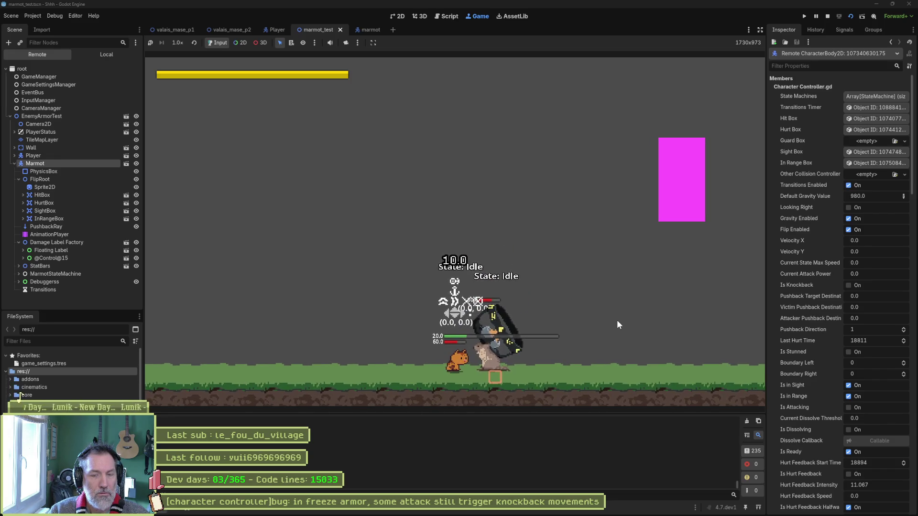
key("F8")
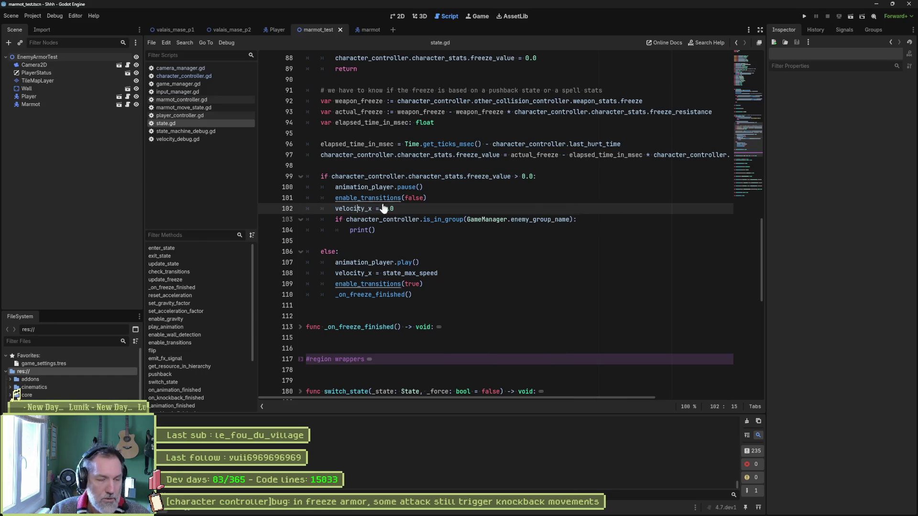
Jump to the velocity_x declaration with its setter, then search the whole project for velocity_x (66 matches).
left_click(352, 208, "ctrl")
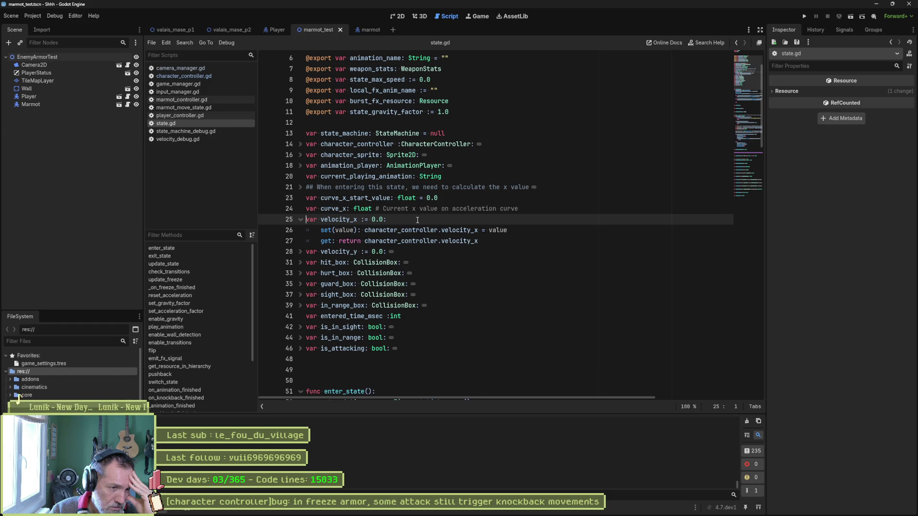
left_click(513, 231)
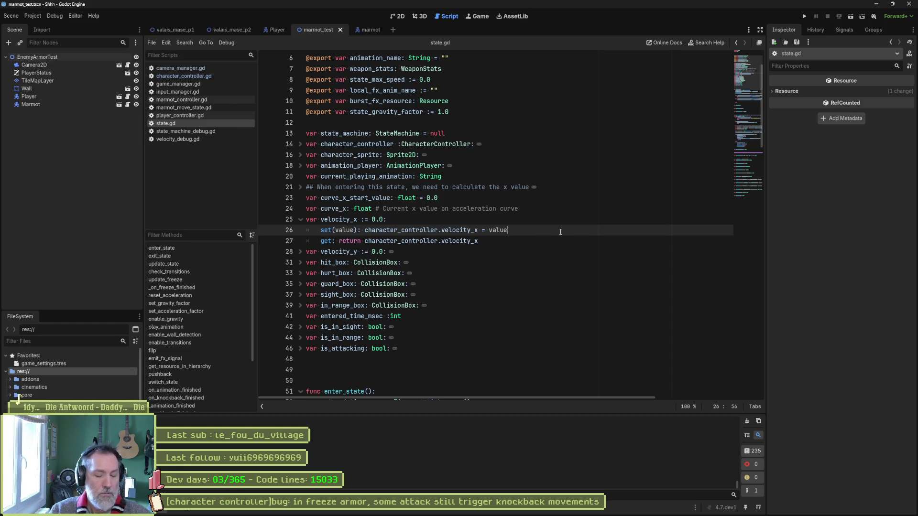
double_click(339, 220)
key("ctrl+shift+f")
key("Return")
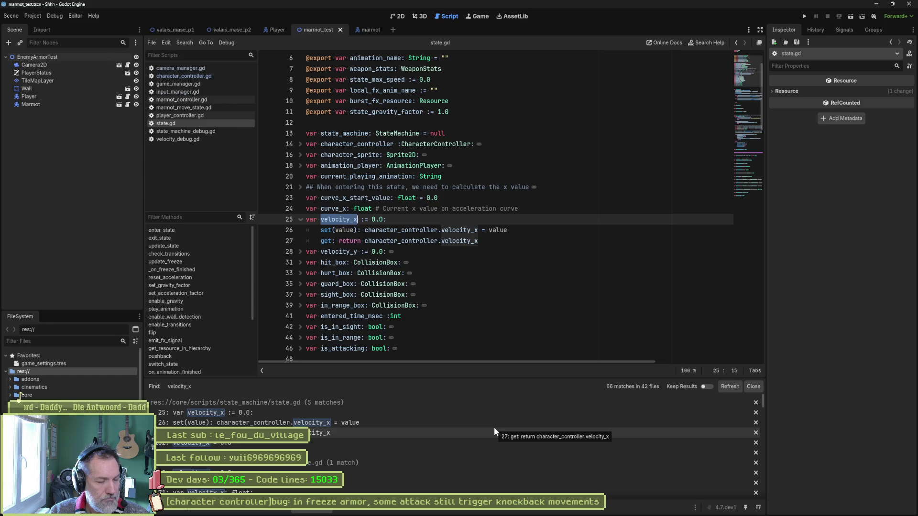
Follow the state_max_speed match into character_controller.gd, then return to state.gd's pushback function.
left_click(441, 453)
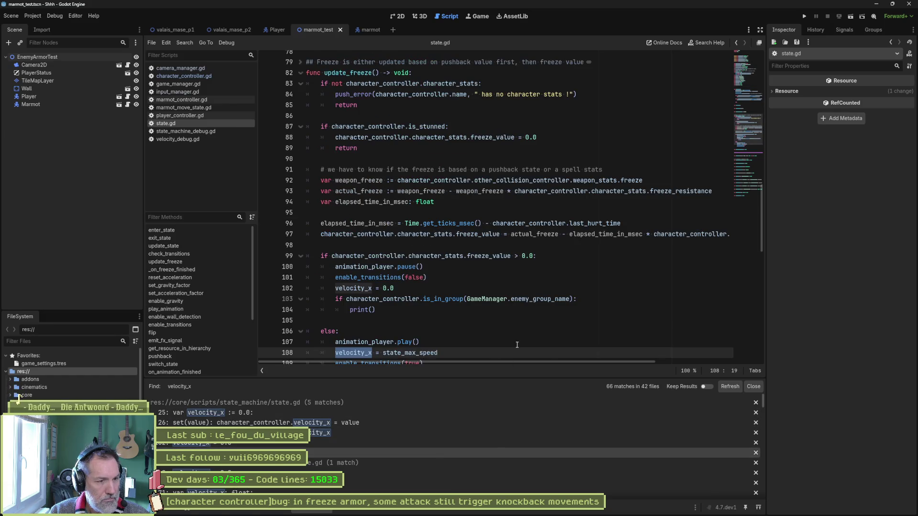
scroll(514, 336, "down", 4)
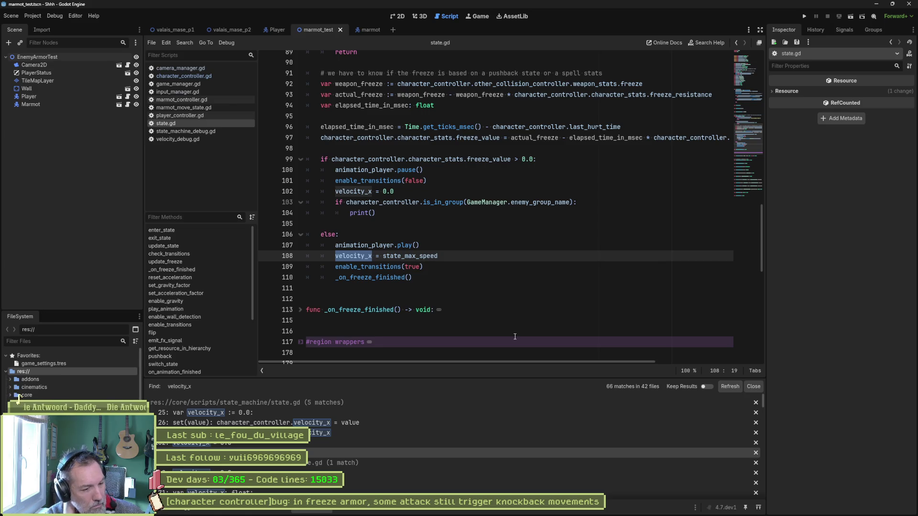
left_click(195, 76)
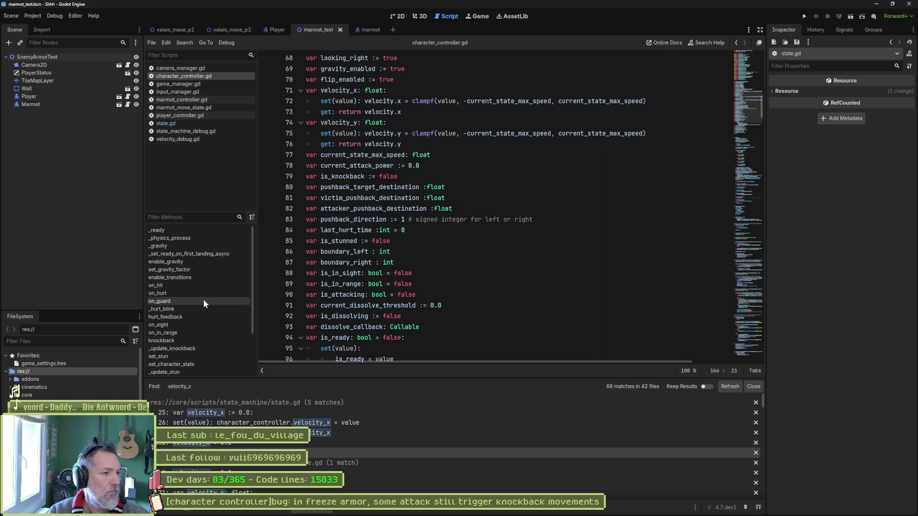
scroll(196, 331, "down", 2)
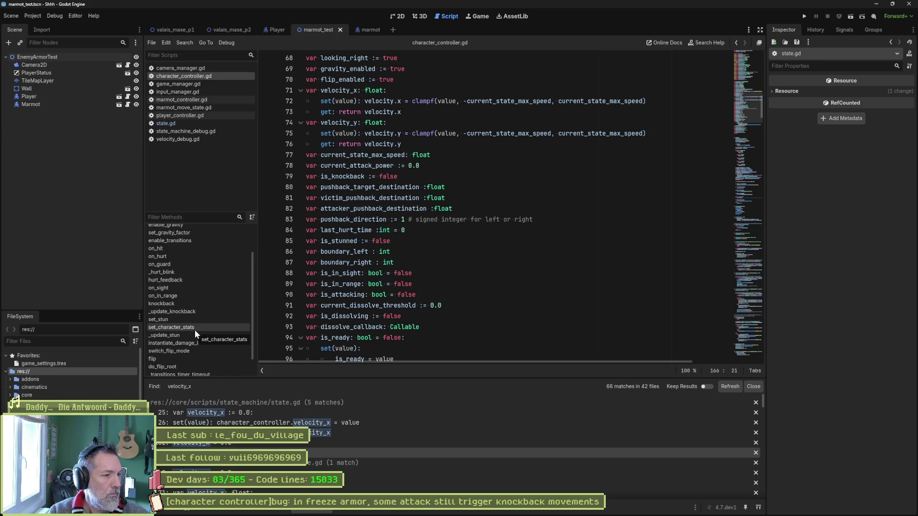
scroll(194, 328, "down", 2)
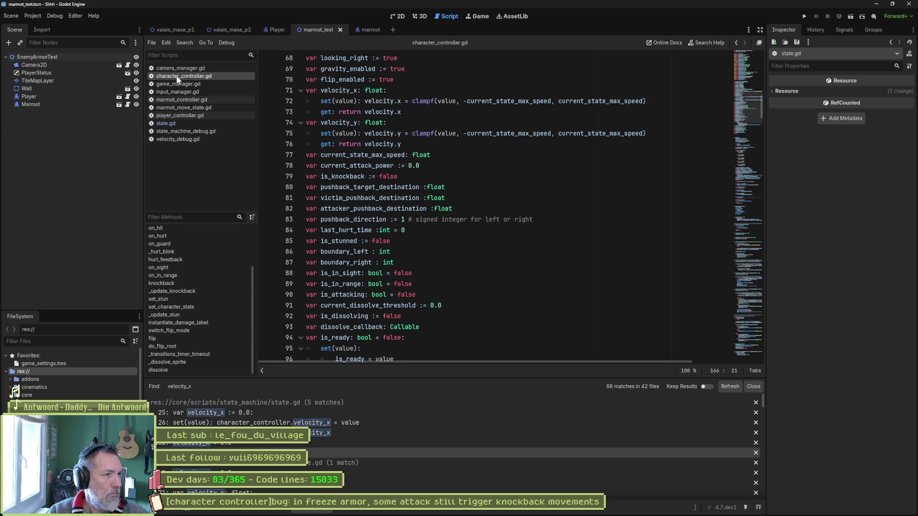
left_click(166, 123)
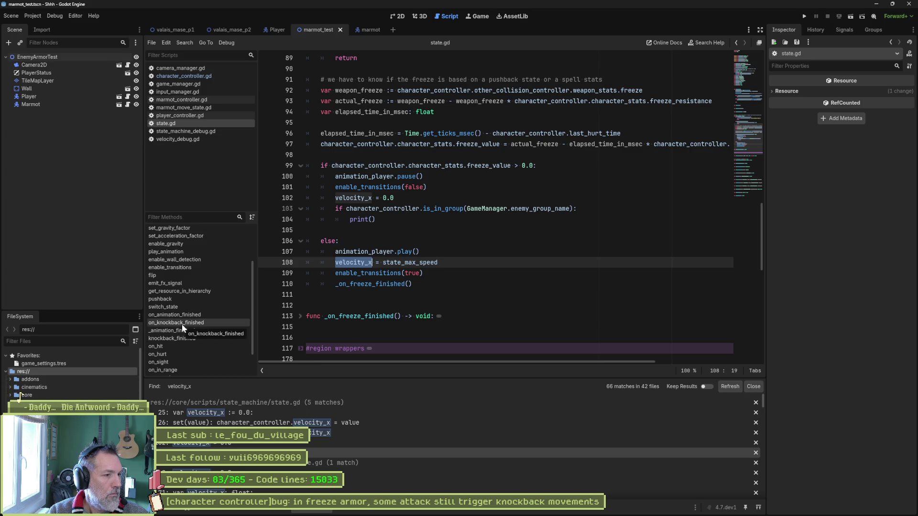
left_click(185, 299)
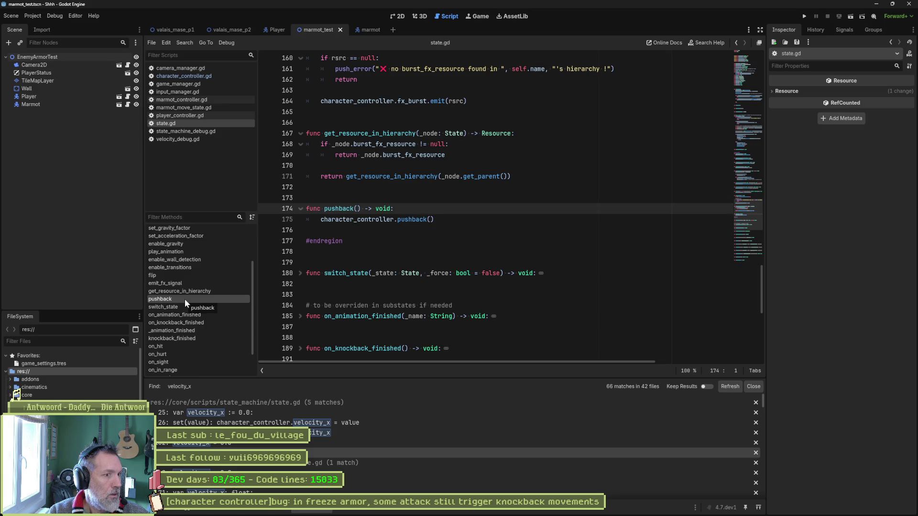
Select pushback in state.gd and step through its Ctrl+F matches inside character_controller.gd.
double_click(185, 299)
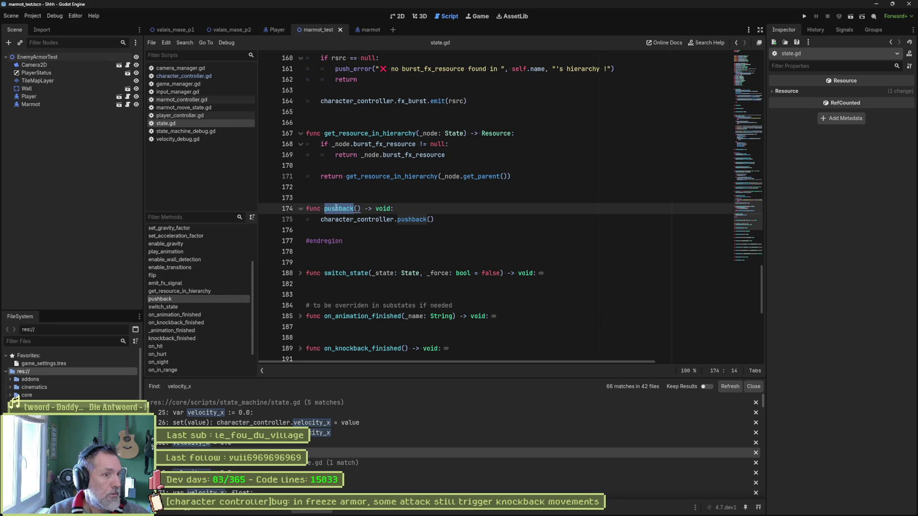
left_click(420, 219)
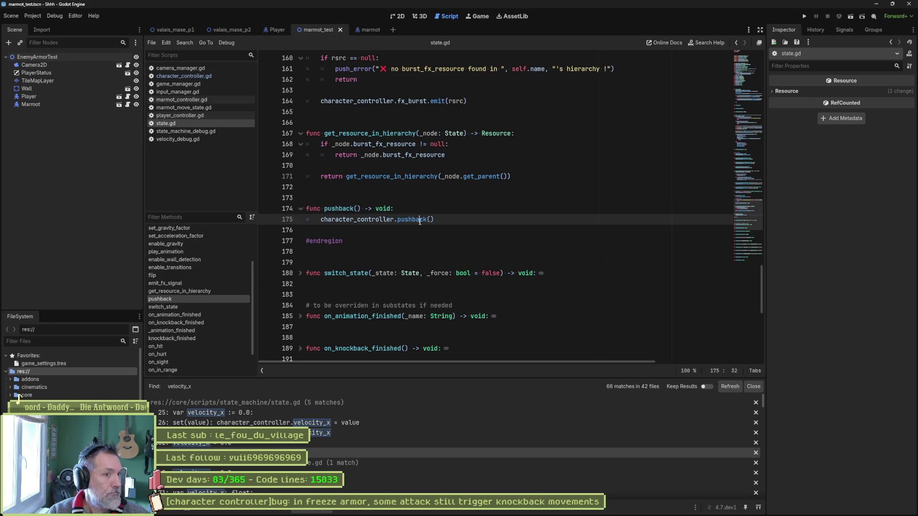
double_click(408, 220)
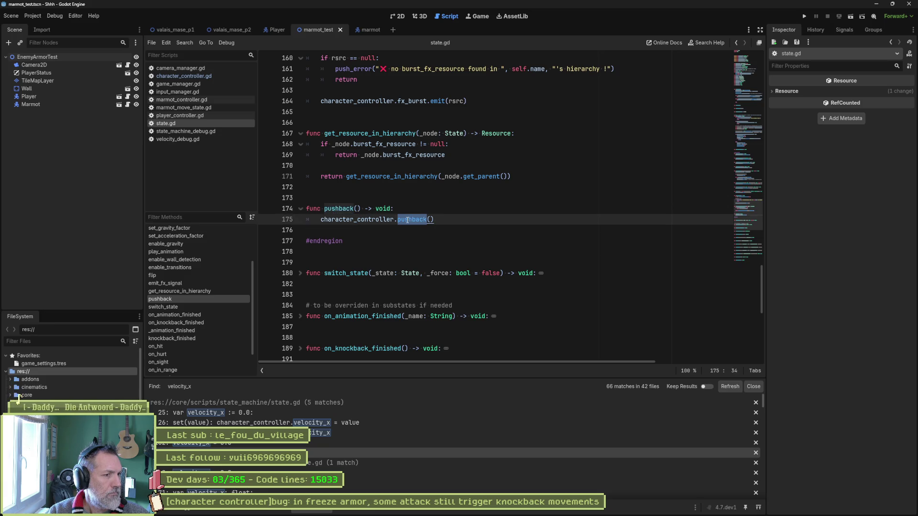
left_click(184, 76)
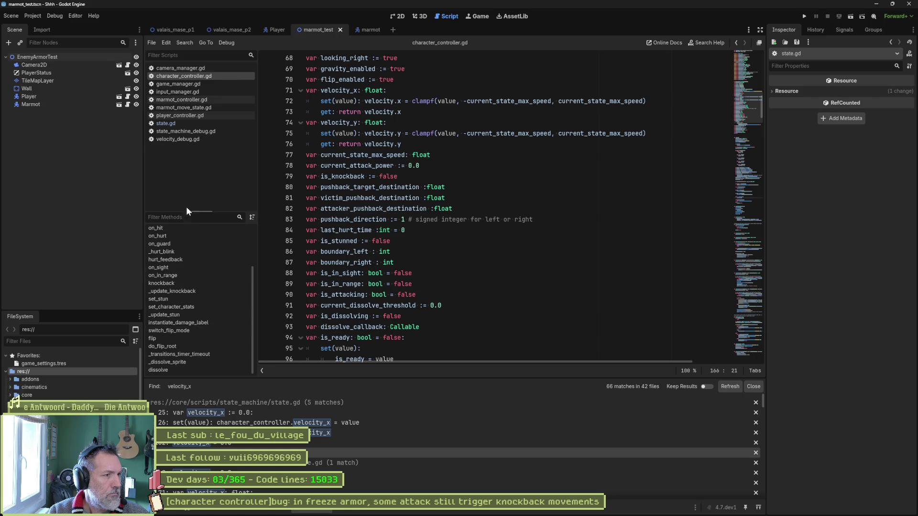
left_click(531, 197)
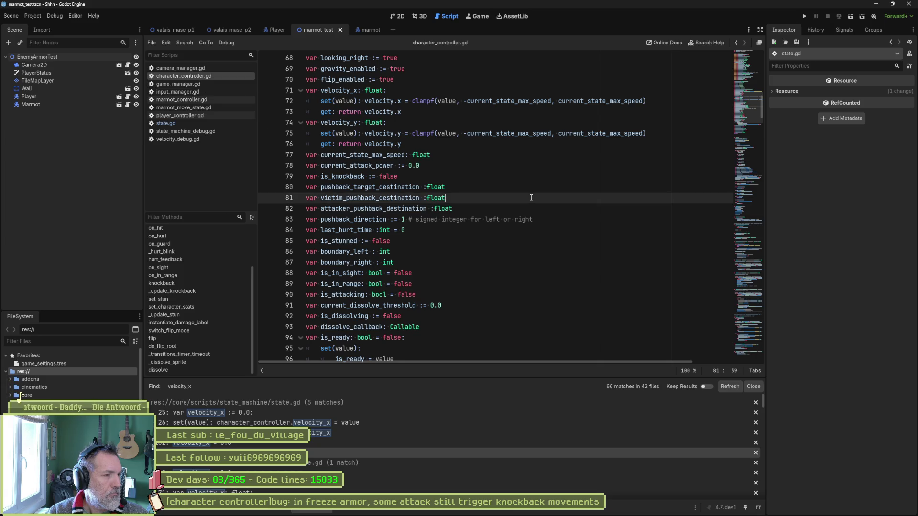
key("ctrl+alt+o")
type("push")
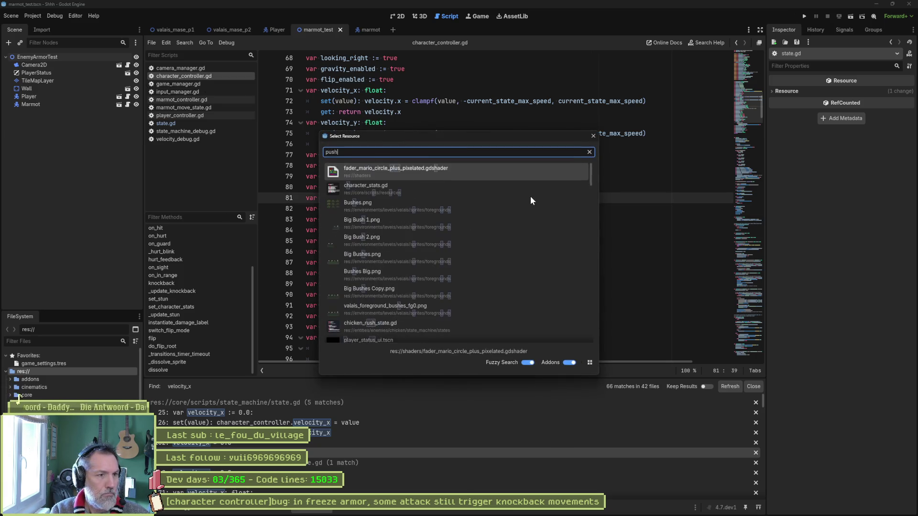
key("Escape")
key("ctrl+f")
type("pushback")
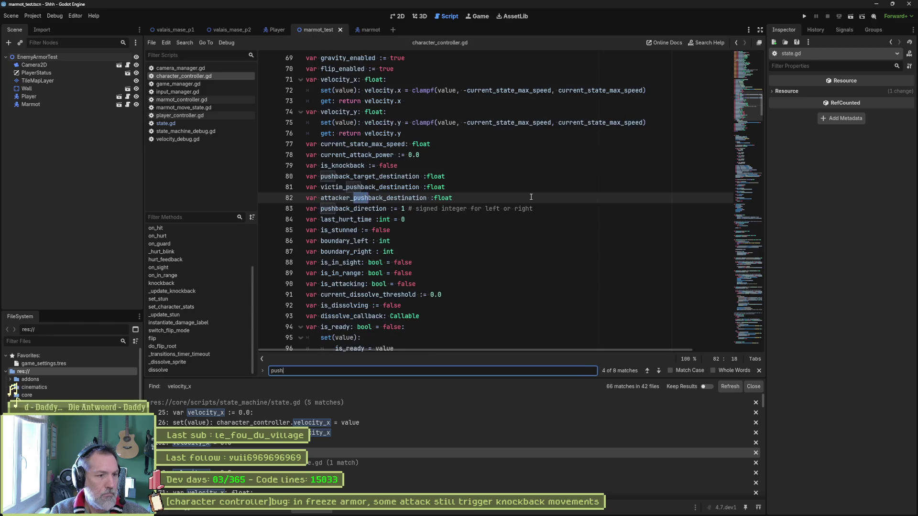
key("Return")
key("Return")
key("Return")
key("Return")
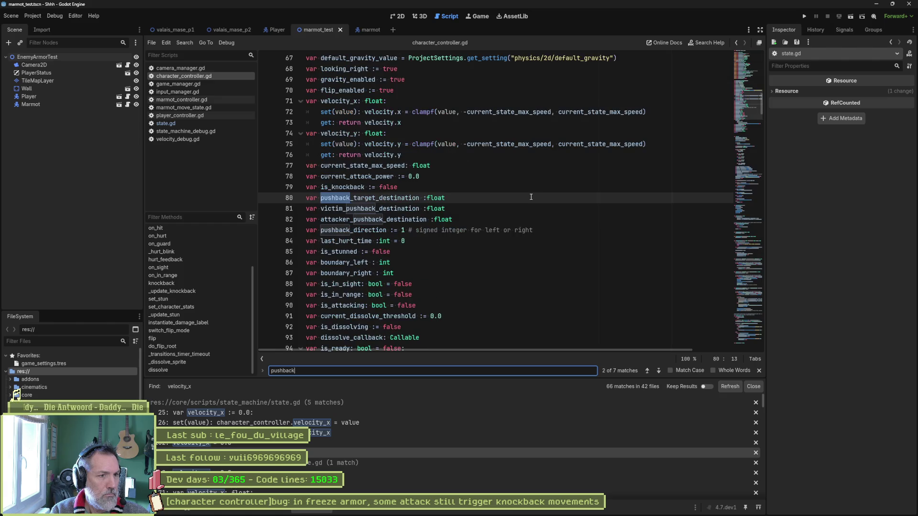
key("Return")
key("Return")
key("Return")
key("Return")
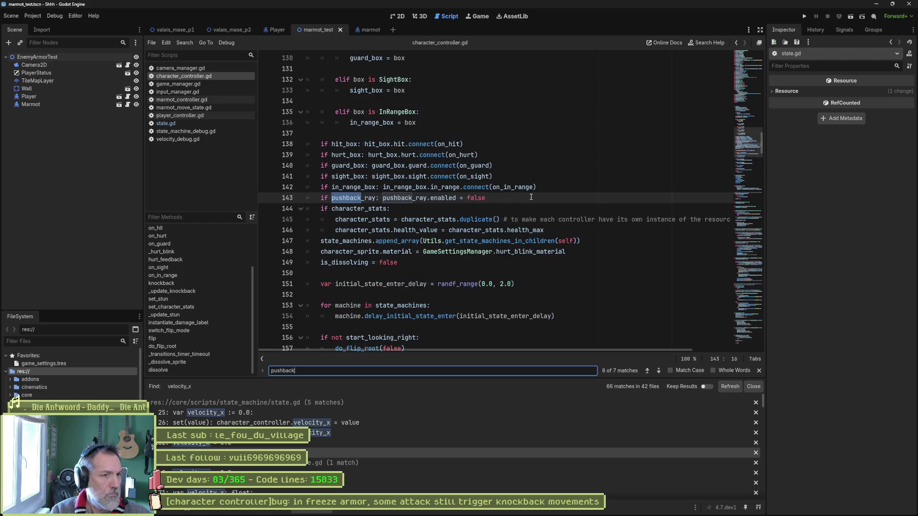
left_click(513, 209)
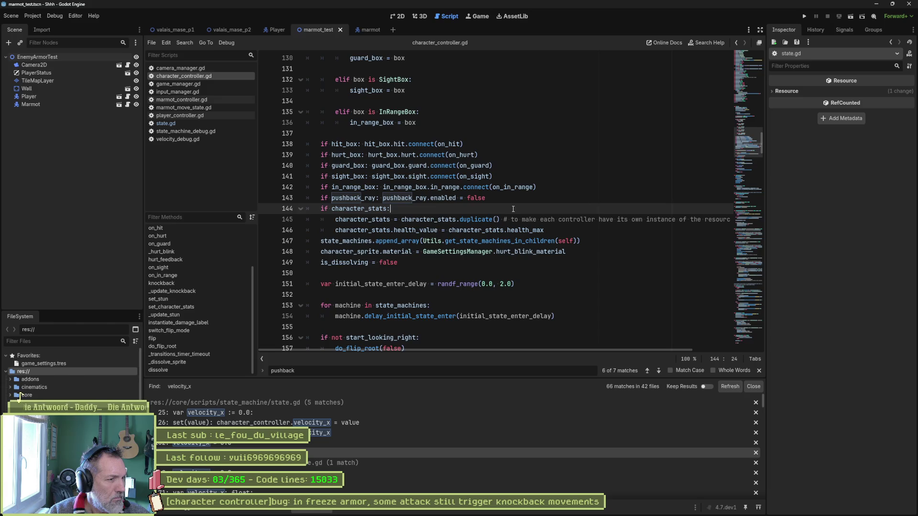
Back in state.gd, run a project-wide search for pushback listing 13 matches across 8 files.
left_click(192, 123)
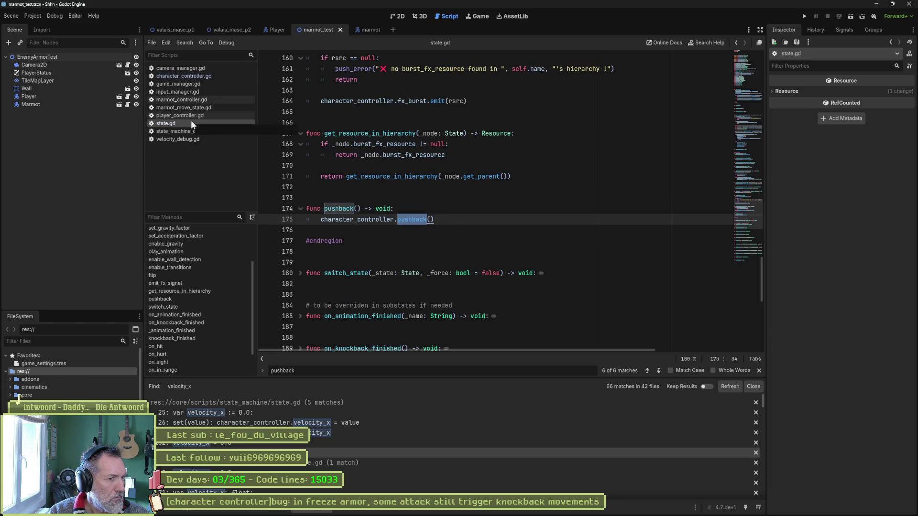
double_click(347, 208)
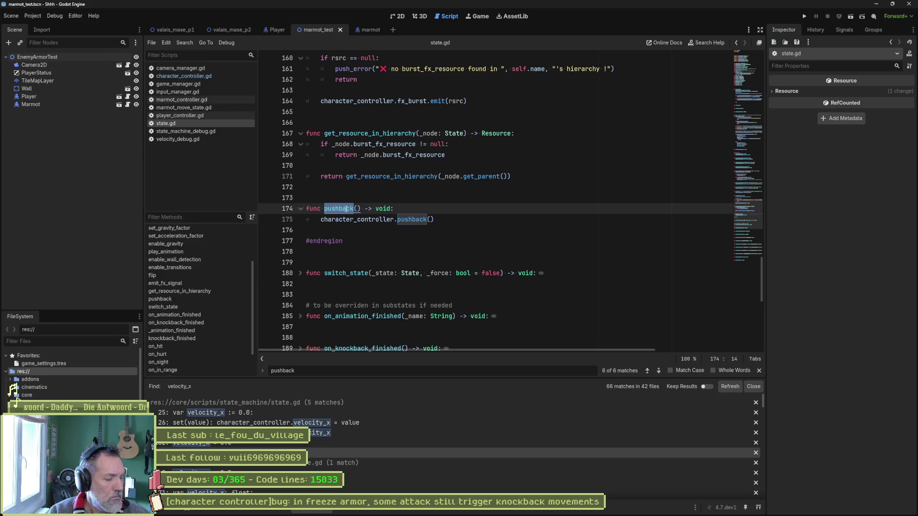
key("ctrl+shift+f")
key("Return")
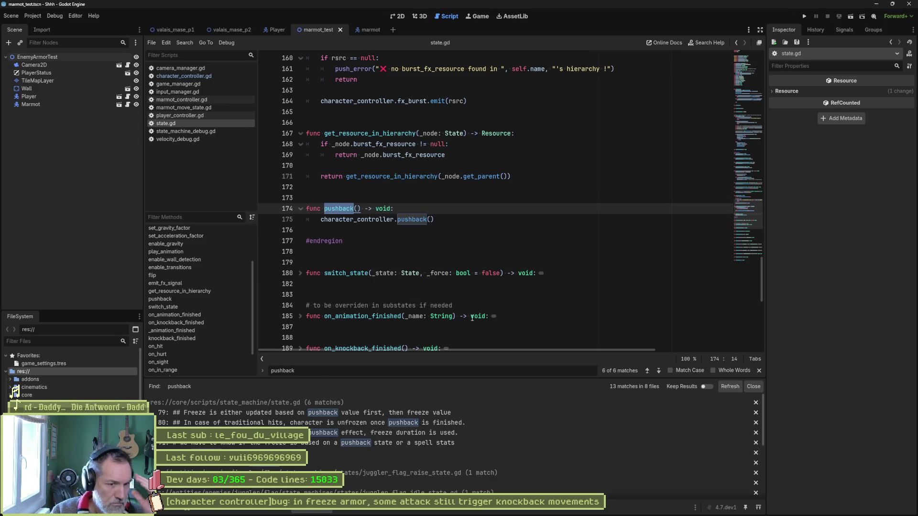
Comment out the pushback() declaration and its character_controller.pushback() call on lines 174–175.
left_click(308, 467)
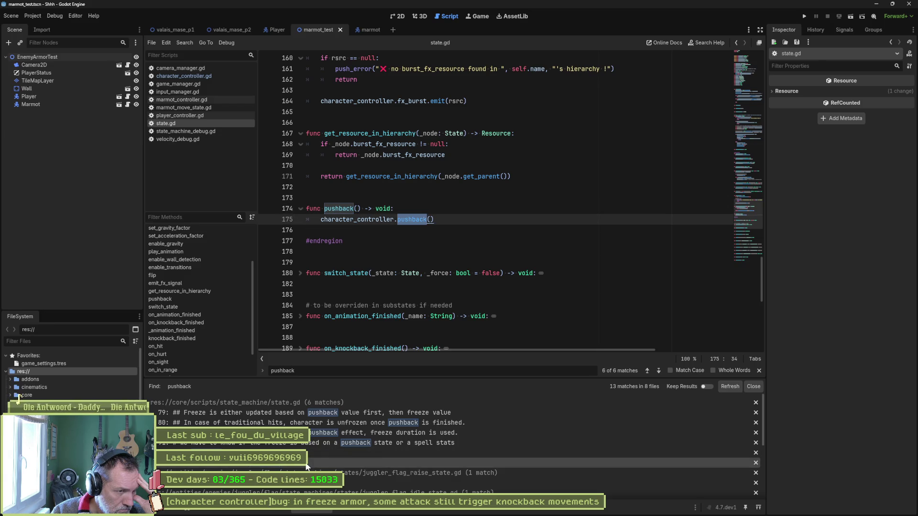
scroll(307, 467, "down", 2)
scroll(307, 467, "down", 3)
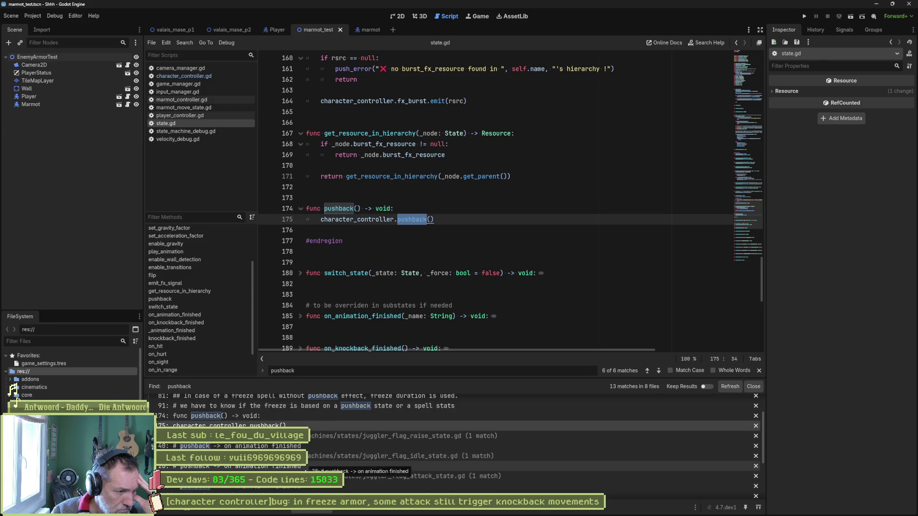
scroll(307, 467, "down", 3)
scroll(307, 466, "down", 2)
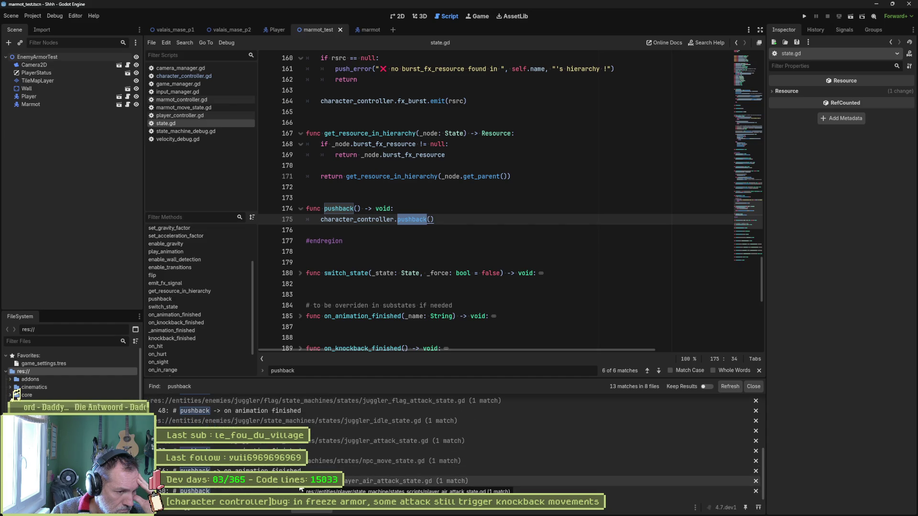
scroll(306, 474, "up", 3)
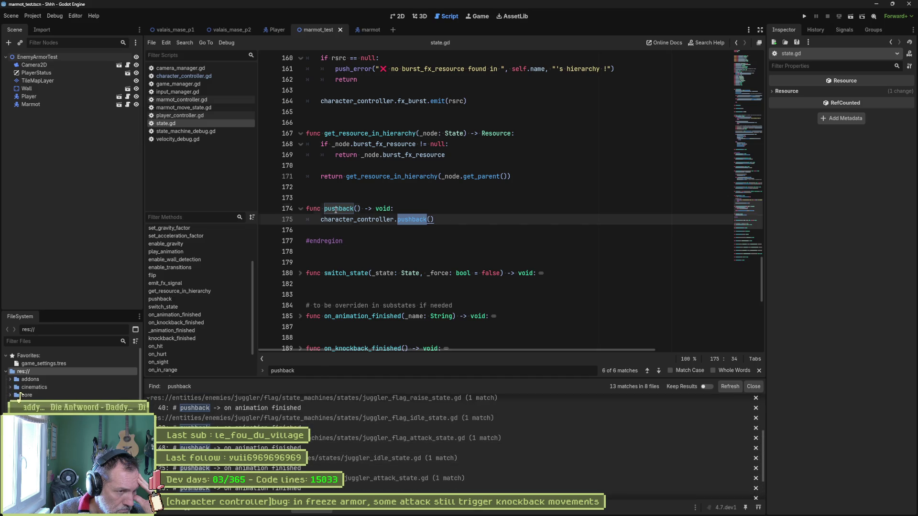
left_click_drag(337, 208, 339, 220)
key("ctrl+k")
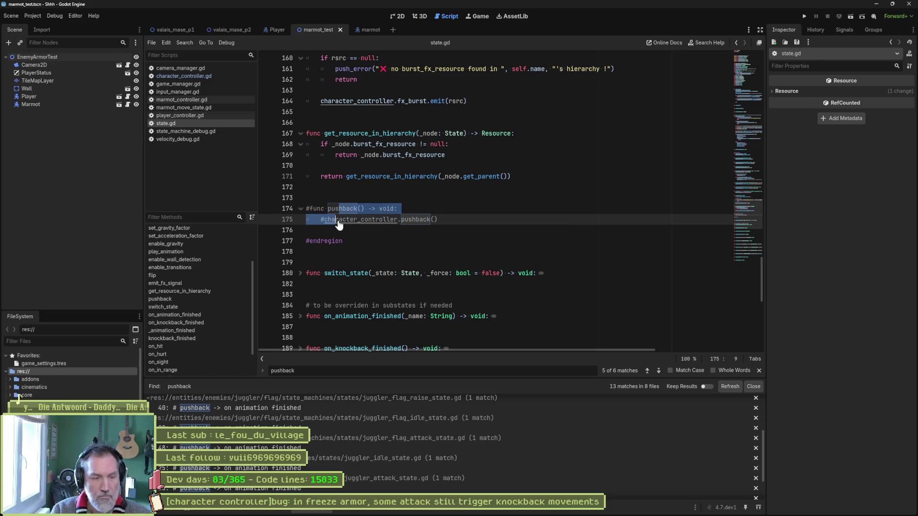
Test-run the game, stop it, and switch to character_controller.gd's pushback_ray setup code.
key("F5")
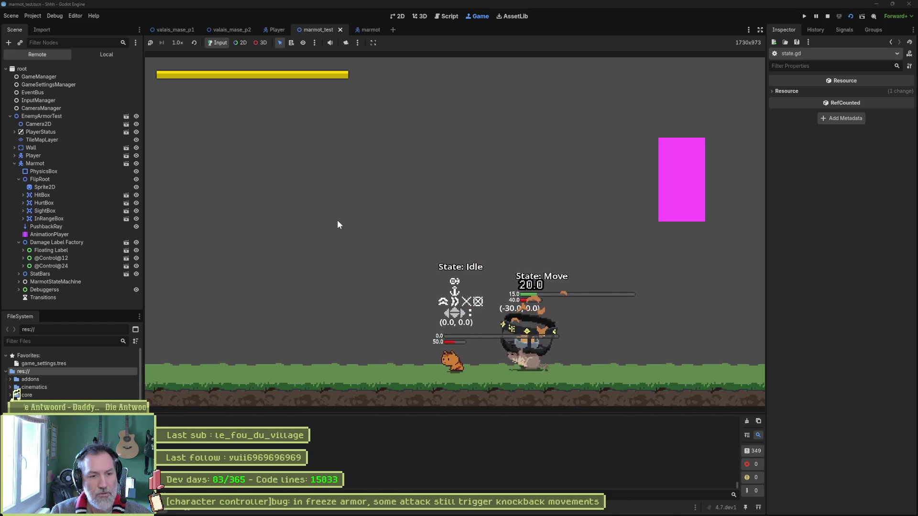
key("F8")
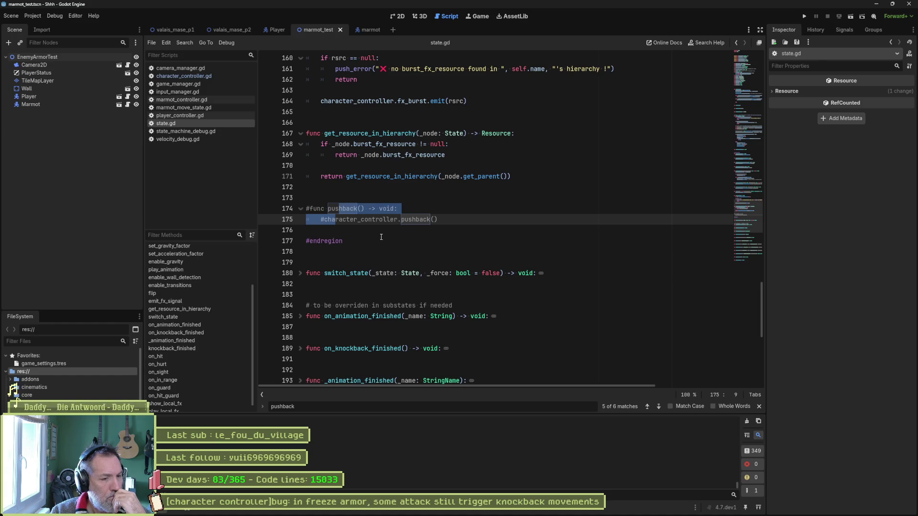
left_click(184, 76)
scroll(437, 235, "down", 5)
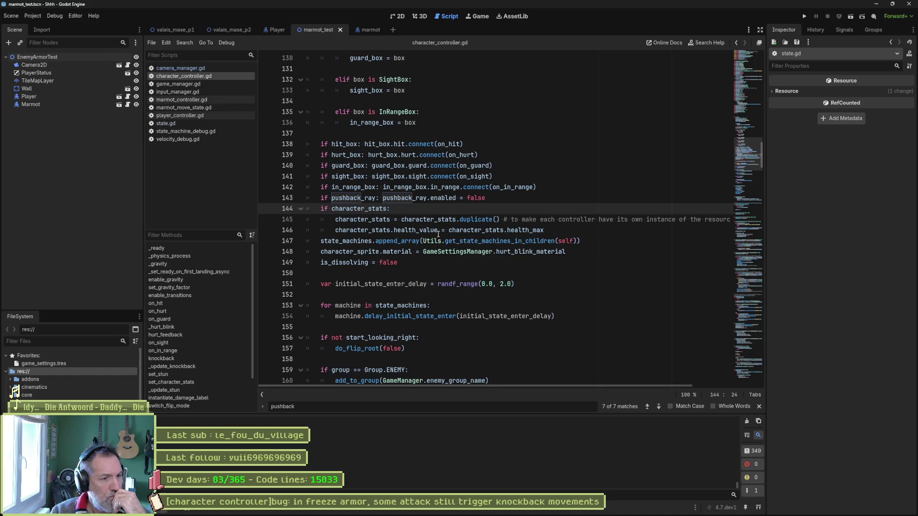
mouse_move(477, 231)
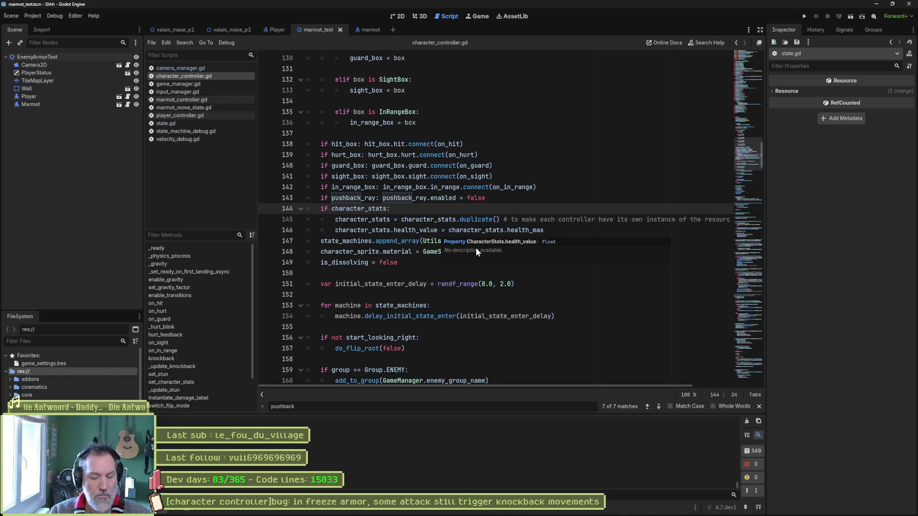
Search the project for velocity.x, jump to its knockback match, and start a search for _update_knockback.
key("ctrl+shift+f")
type("velocity.x")
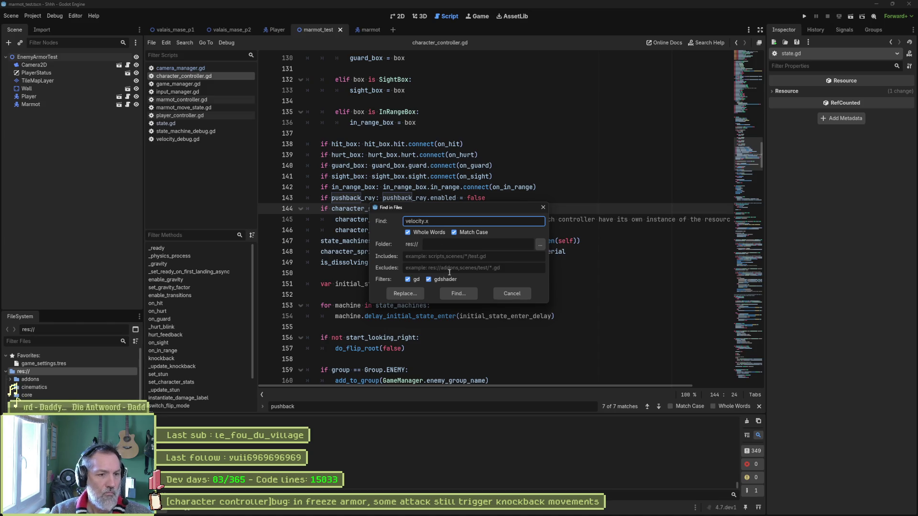
key("Return")
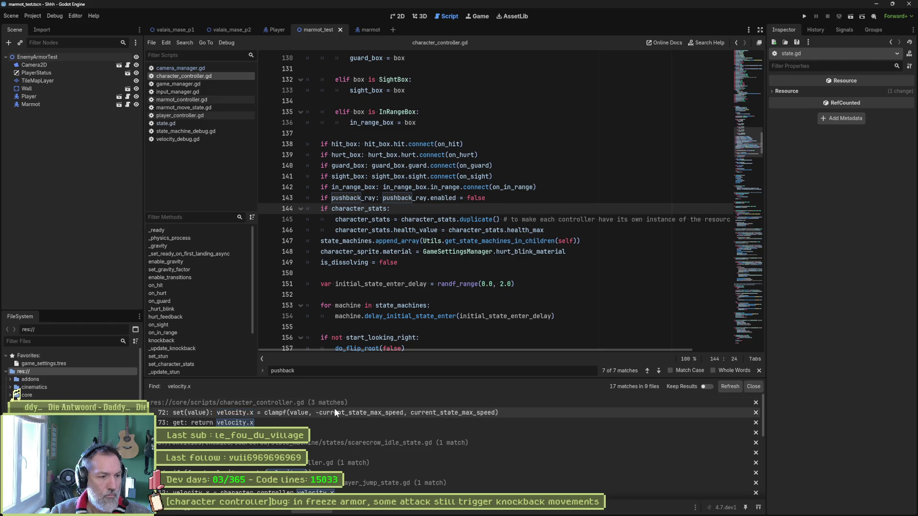
left_click(314, 431)
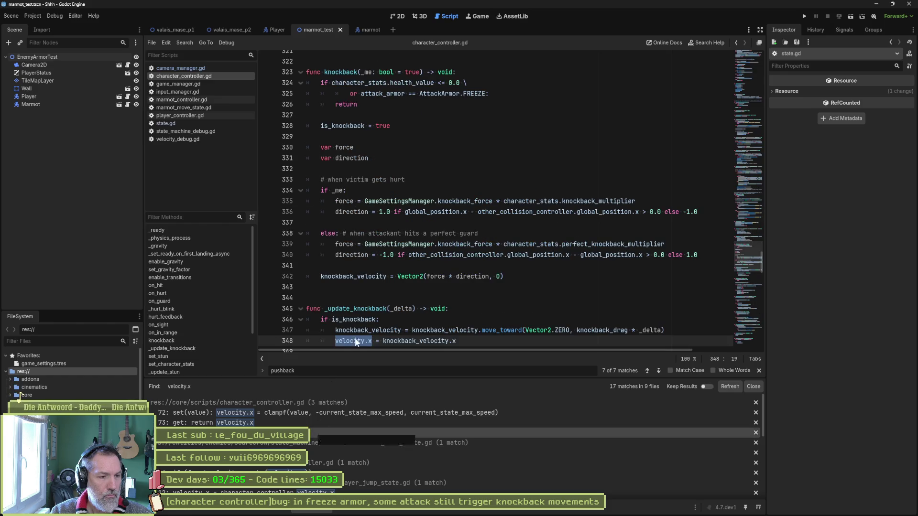
double_click(355, 308)
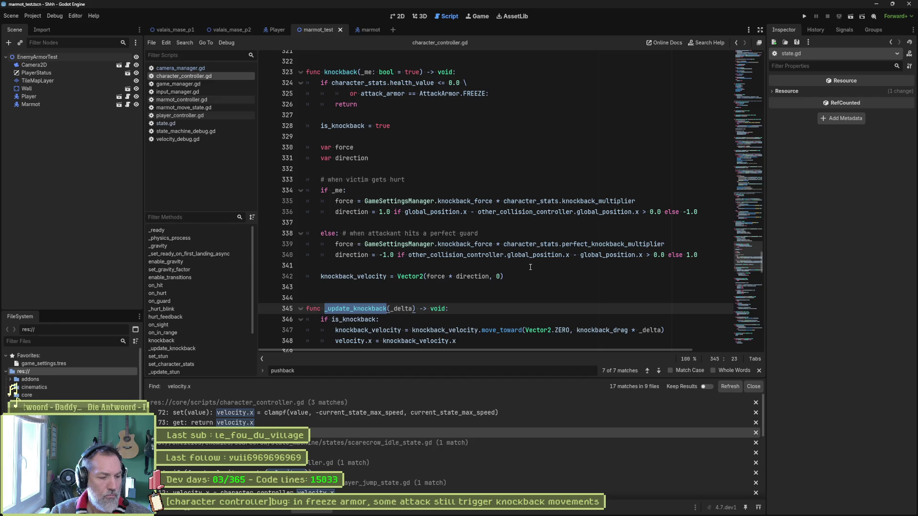
scroll(519, 275, "down", 2)
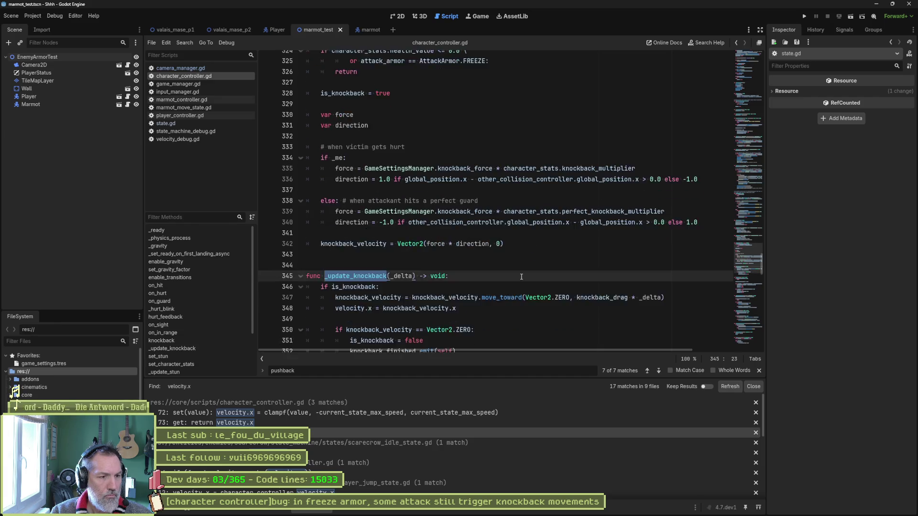
scroll(519, 275, "down", 1)
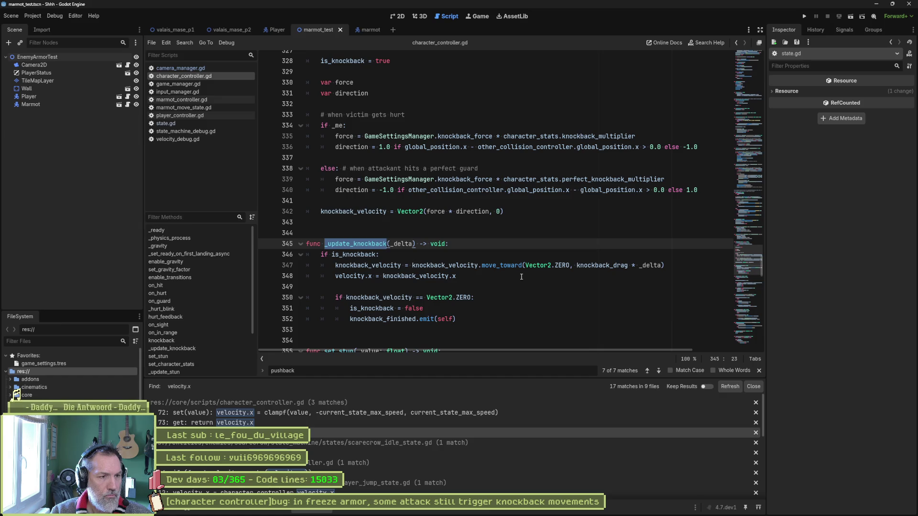
key("ctrl+shift+f")
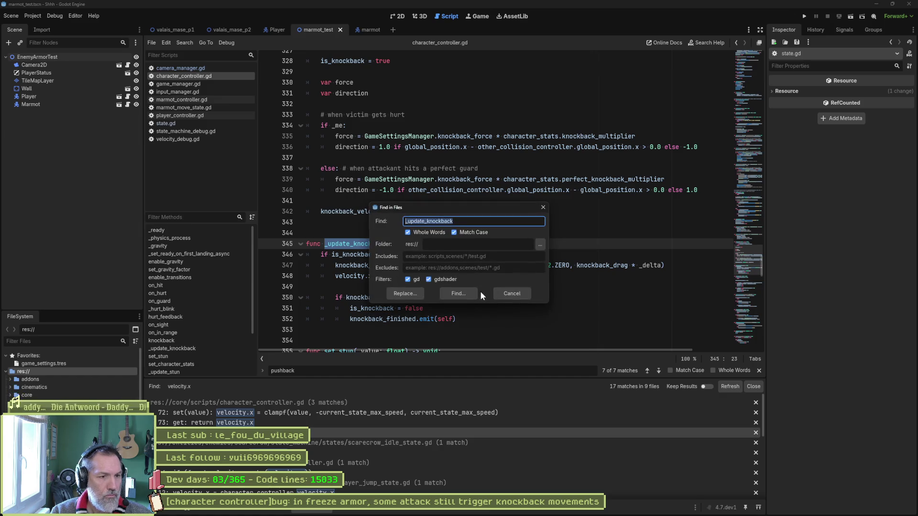
Find the two _update_knockback matches and inspect its call on line 179 and its definition.
key("Return")
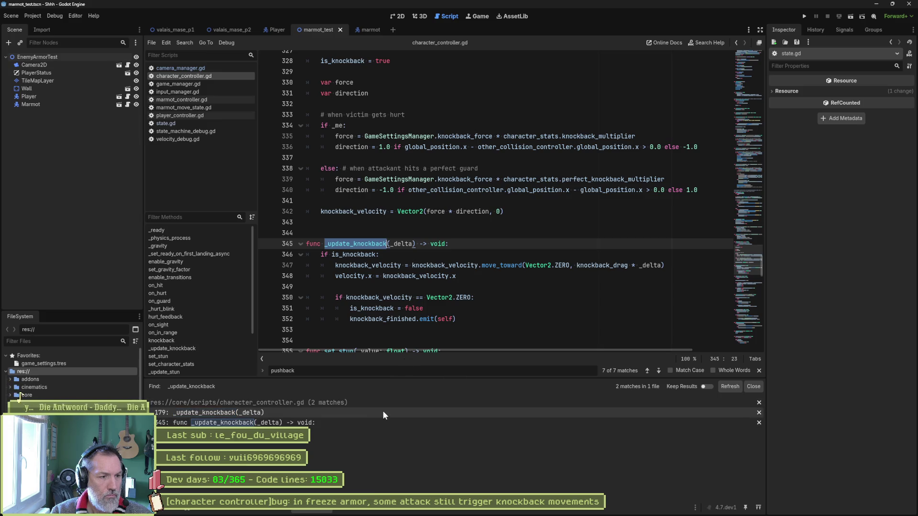
left_click(382, 412)
scroll(440, 260, "up", 4)
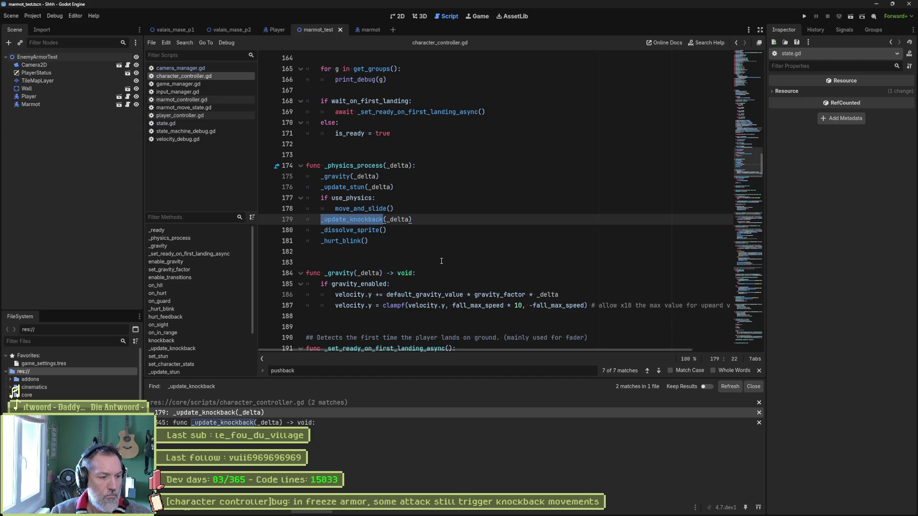
left_click(351, 219, "ctrl")
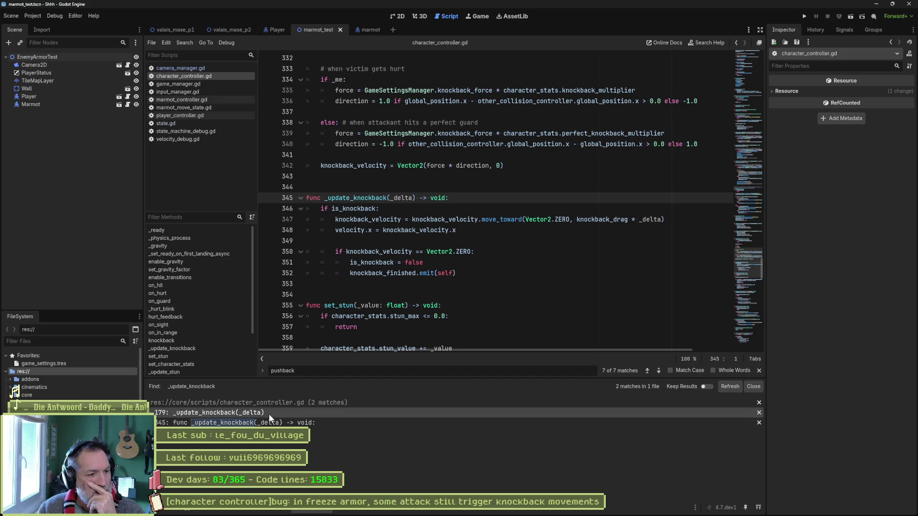
double_click(359, 198)
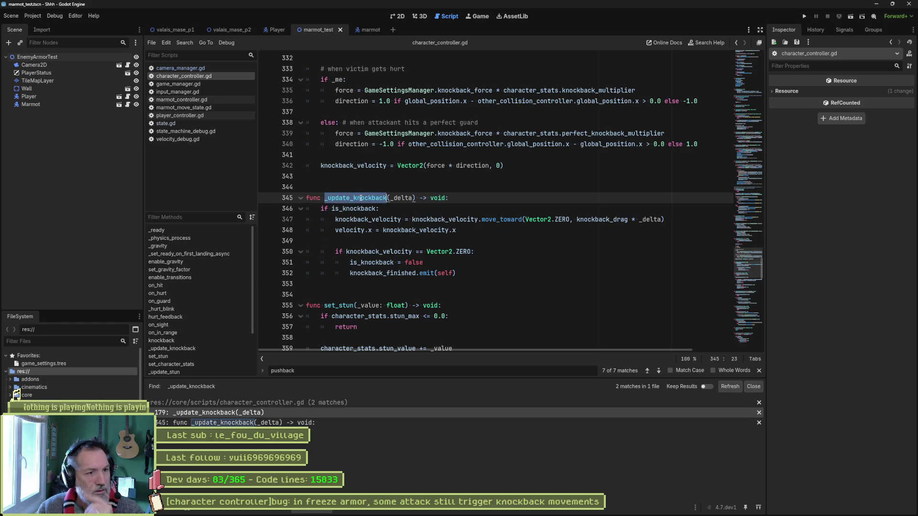
Search _update_knockback again, return to the line 179 call in _physics_process, and run the game.
key("ctrl+shift+f")
key("Return")
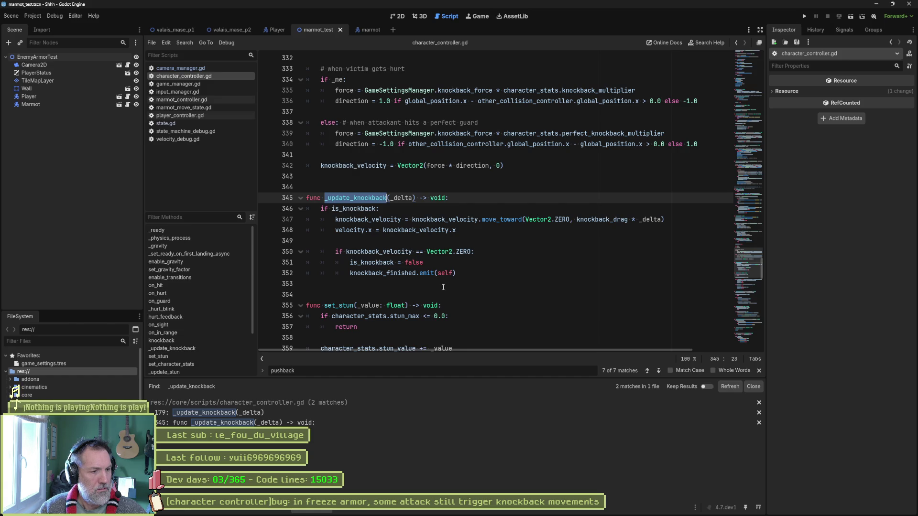
left_click(276, 412)
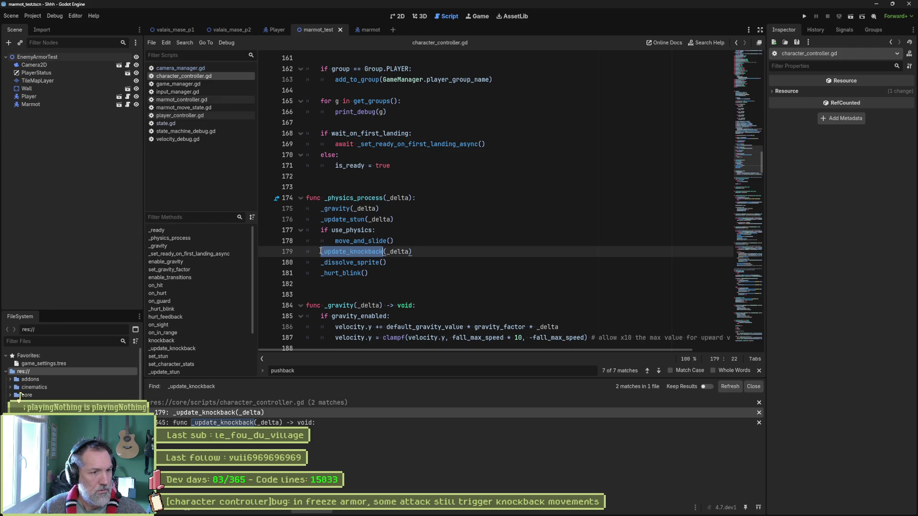
key("F5")
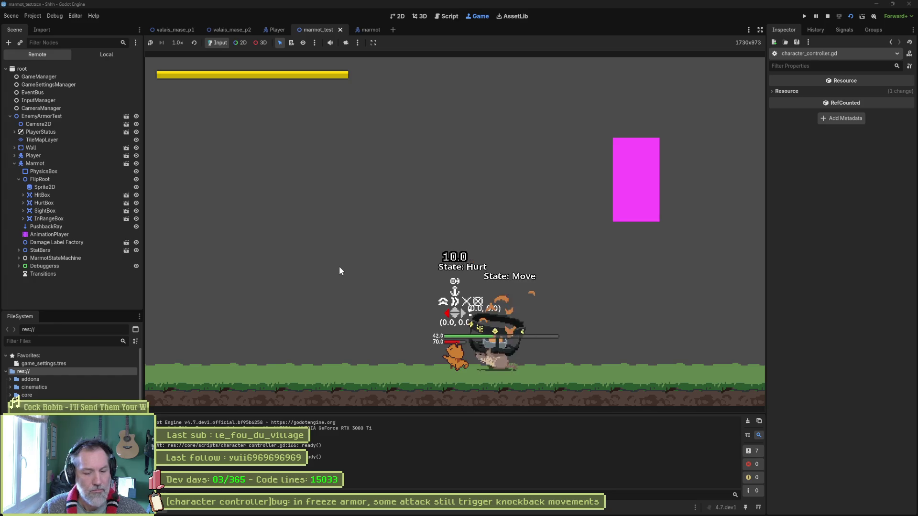
Stop the running game and launch it again to test the commented-out knockback call.
key("F8")
key("F5")
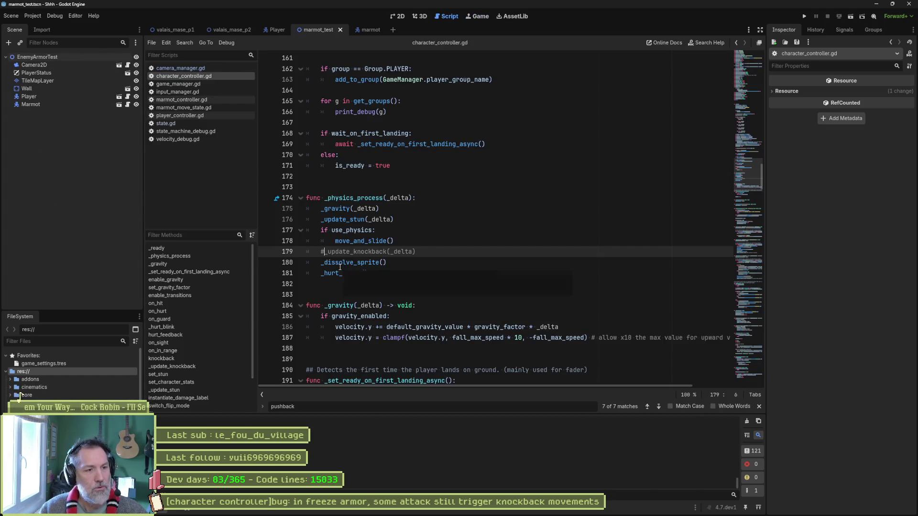
Restore the line 179 call, add print_debug(name, " knocked back") inside _update_knockback, save and run.
key("BackSpace")
key("ctrl+s")
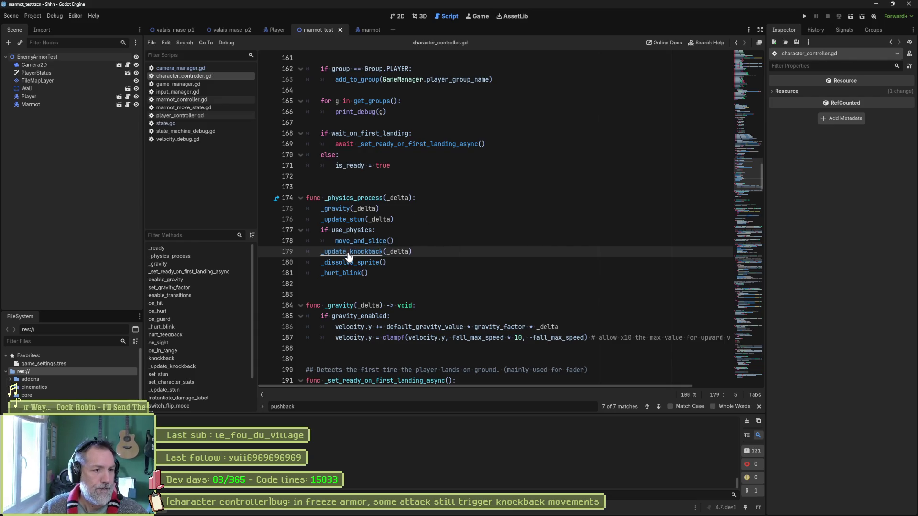
left_click(352, 251, "ctrl")
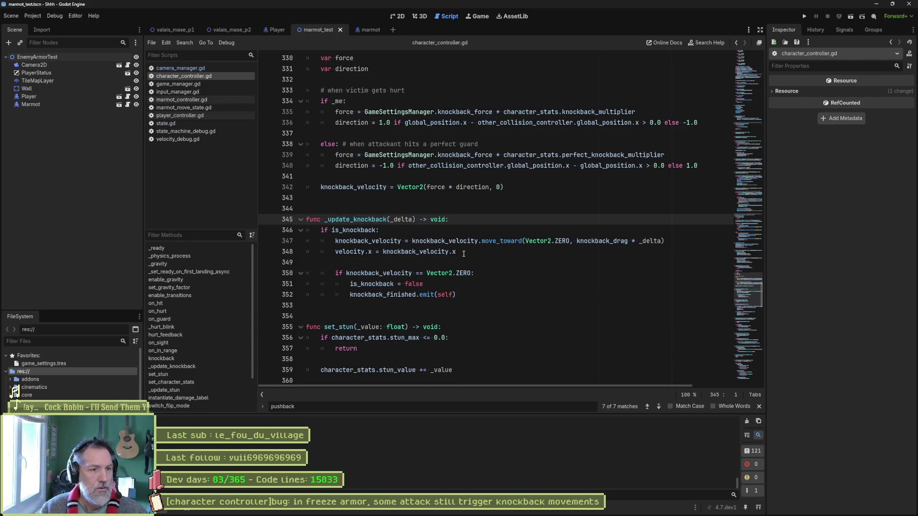
left_click(381, 230)
key("End")
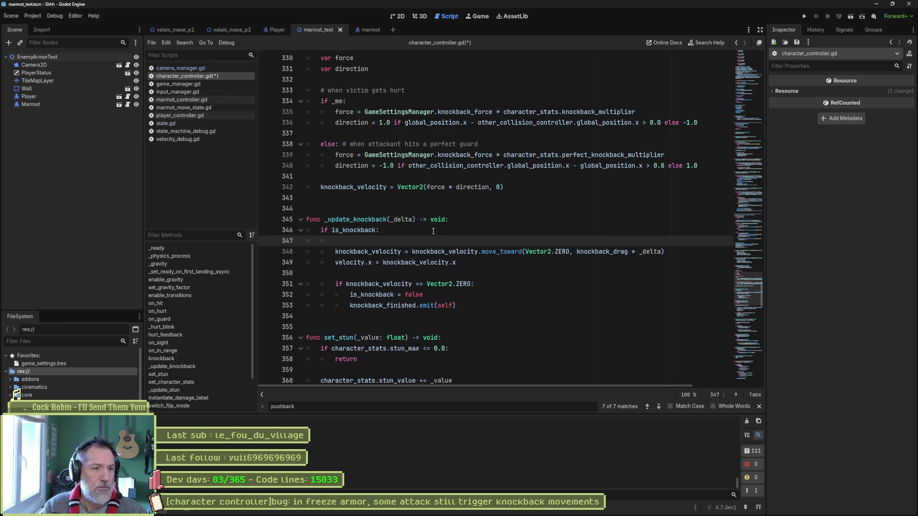
key("Return")
type("print_deb")
type("ug(name")
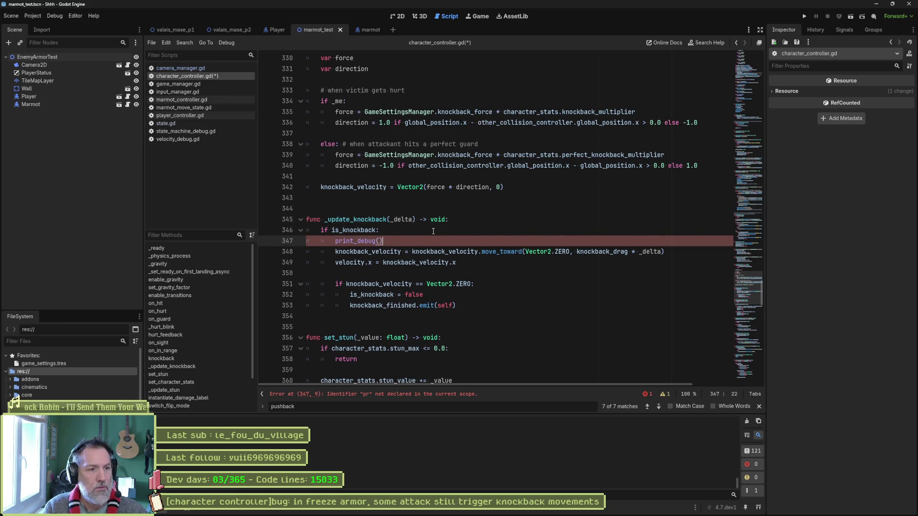
type(", \" knocked ba")
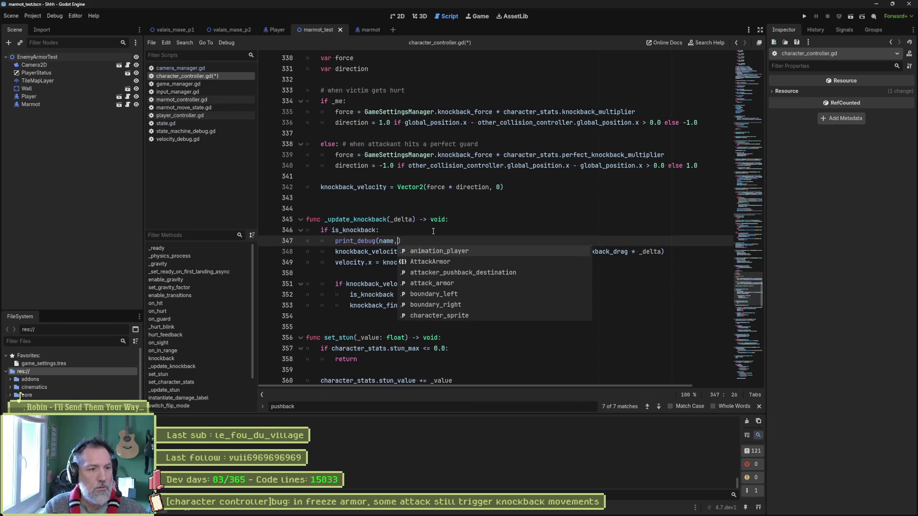
type("ck")
key("ctrl+s")
key("F5")
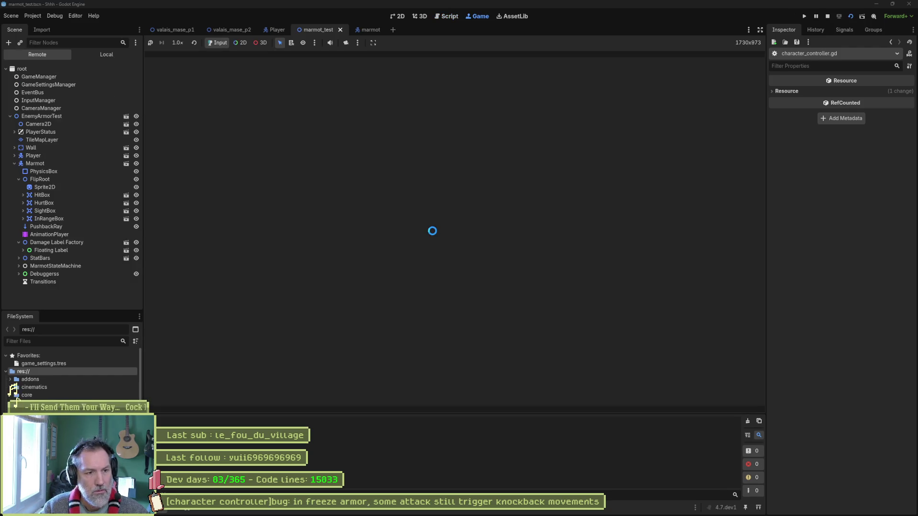
Walk to the marmot, clear Output, attack to log 'knocked back' messages, then stop the game.
key("Right")
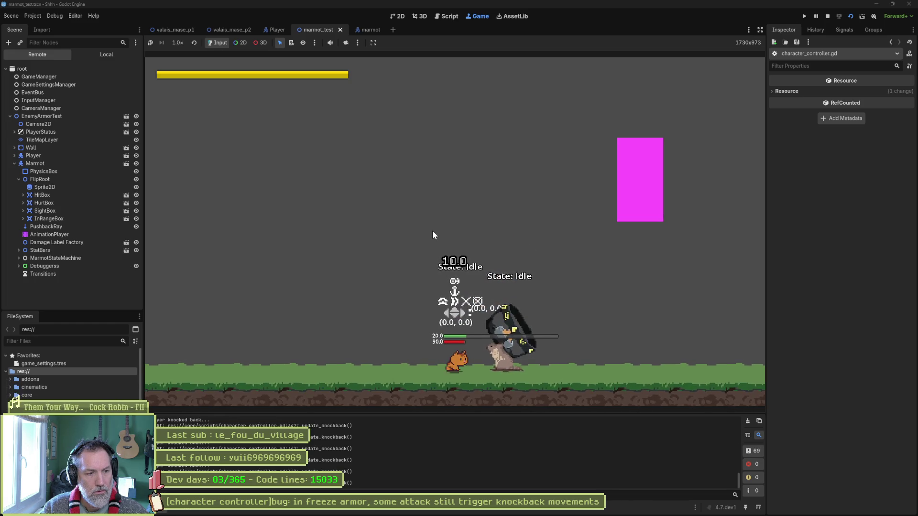
left_click(747, 421)
key("x")
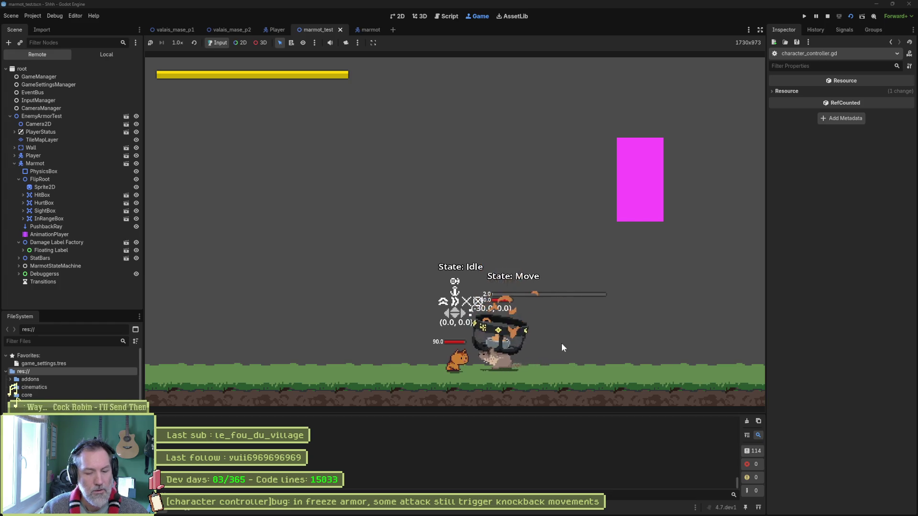
key("ctrl+F3")
Delete the debug print line from _update_knockback.
left_click(494, 235)
key("Down")
key("ctrl+shift+k")
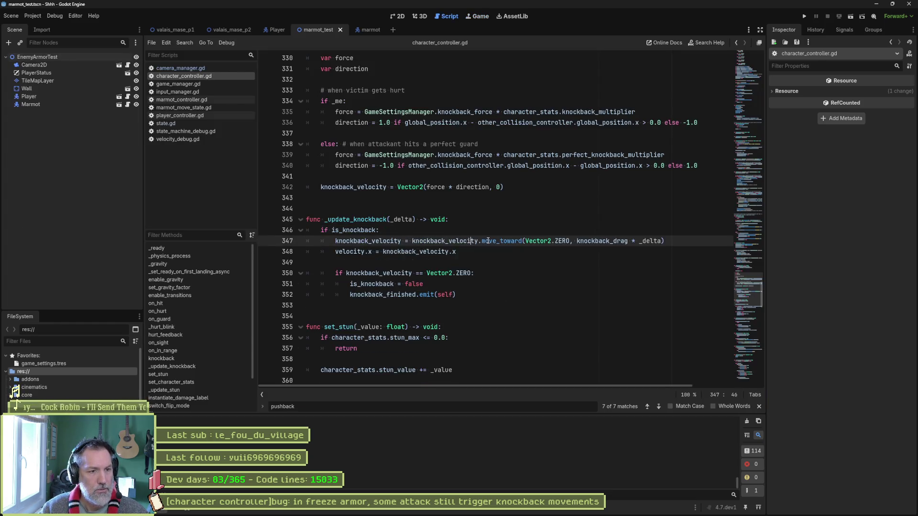
Search the project for velocity.x and open its uses in player_controller.gd around line 144.
double_click(352, 251)
key("ctrl+shift+f")
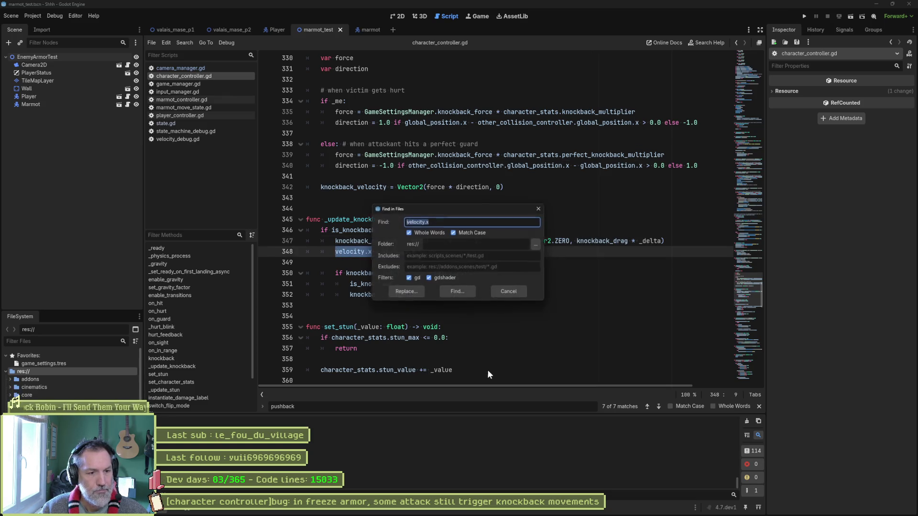
left_click(460, 297)
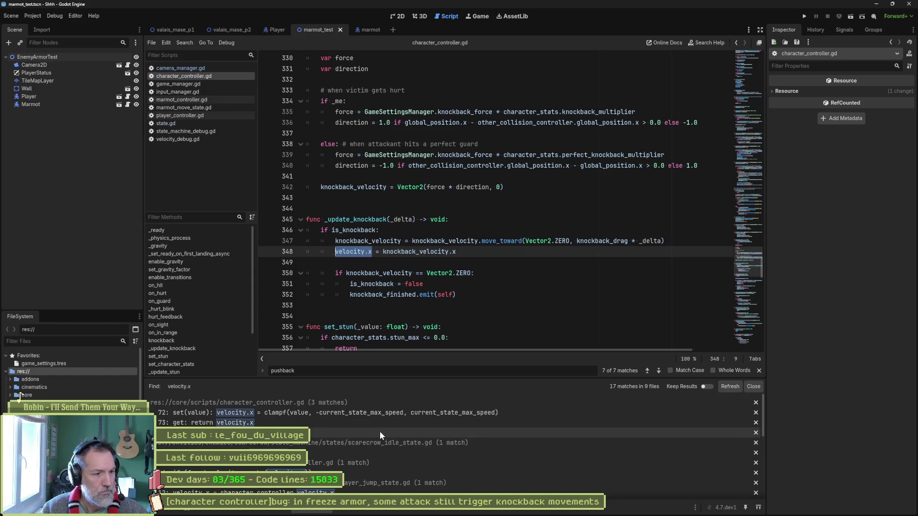
scroll(425, 443, "down", 1)
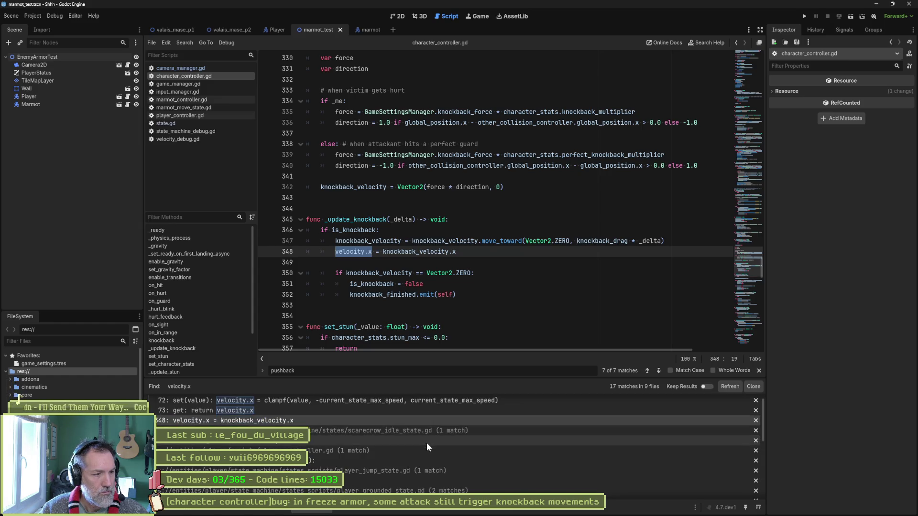
left_click(400, 430)
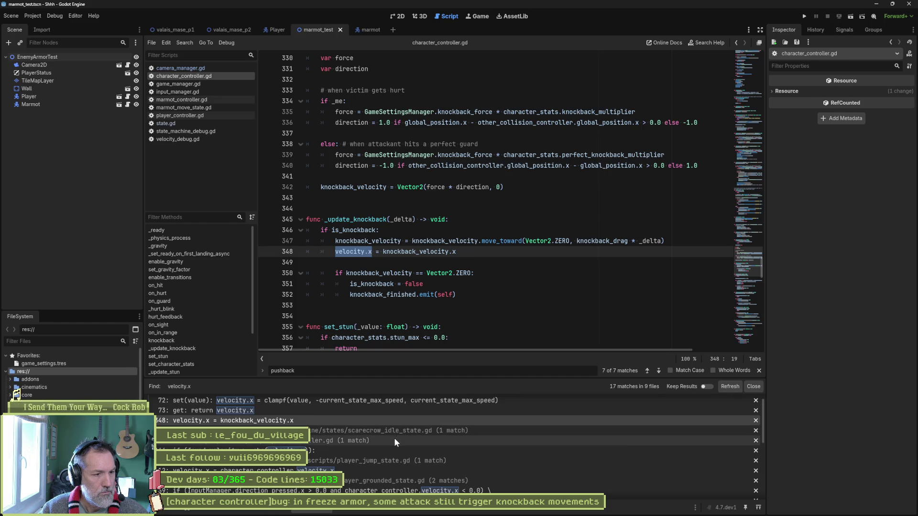
double_click(373, 452)
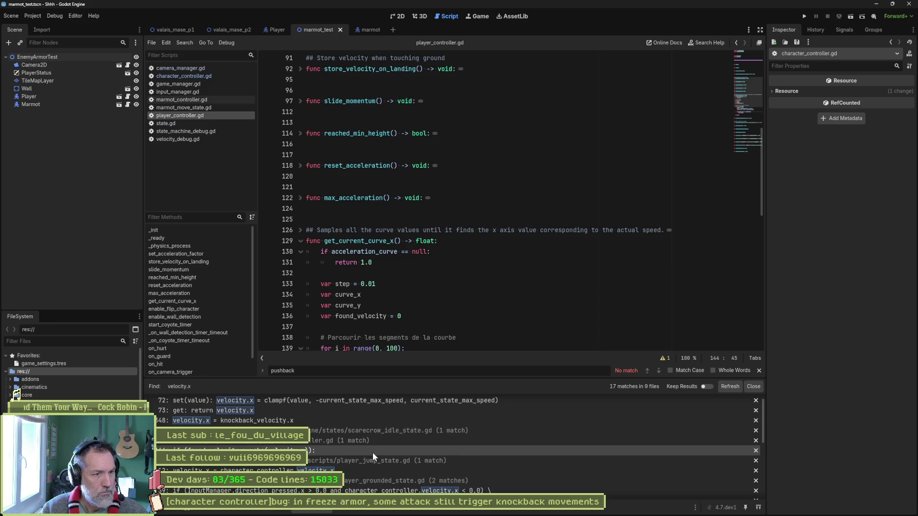
double_click(372, 462)
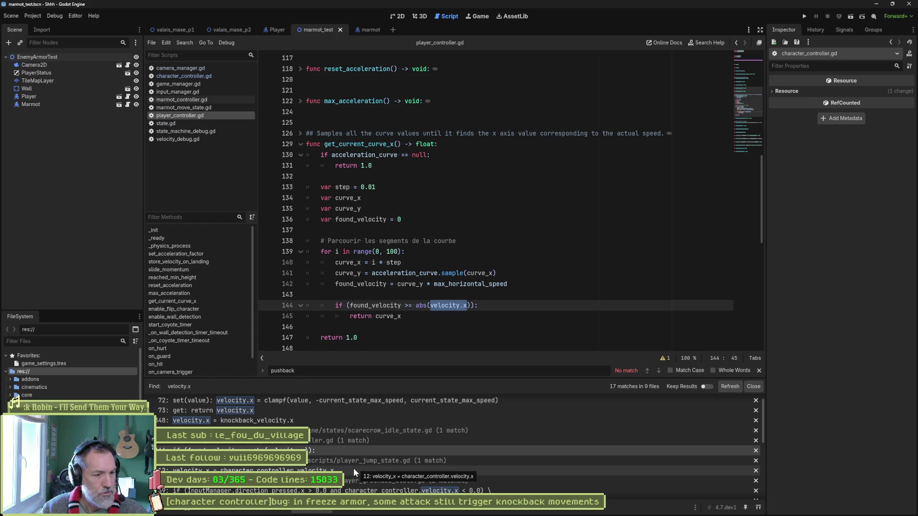
scroll(352, 468, "down", 3)
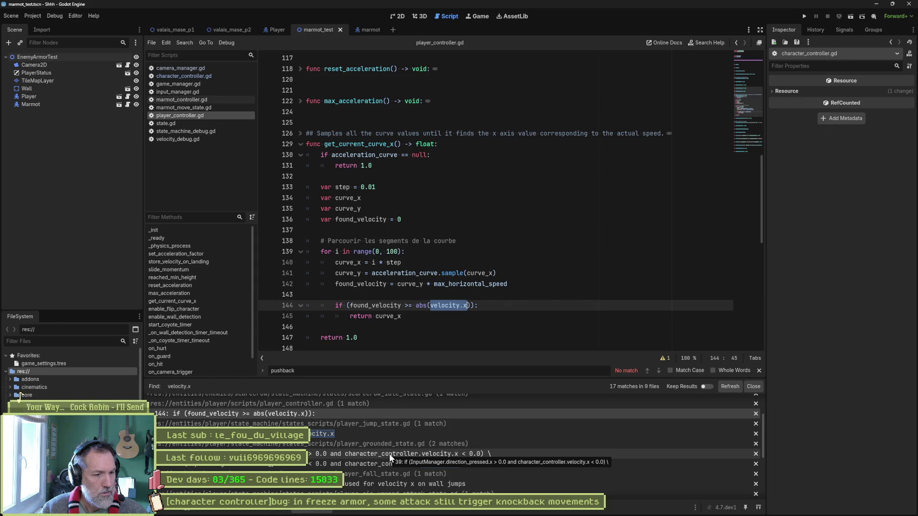
scroll(430, 466, "down", 3)
scroll(469, 475, "down", 2)
scroll(468, 476, "down", 3)
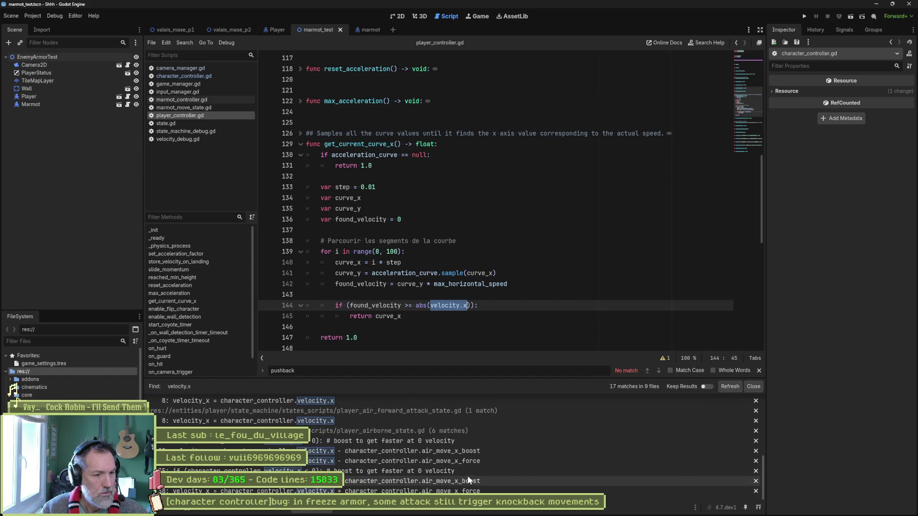
scroll(467, 474, "down", 3)
scroll(463, 471, "down", 2)
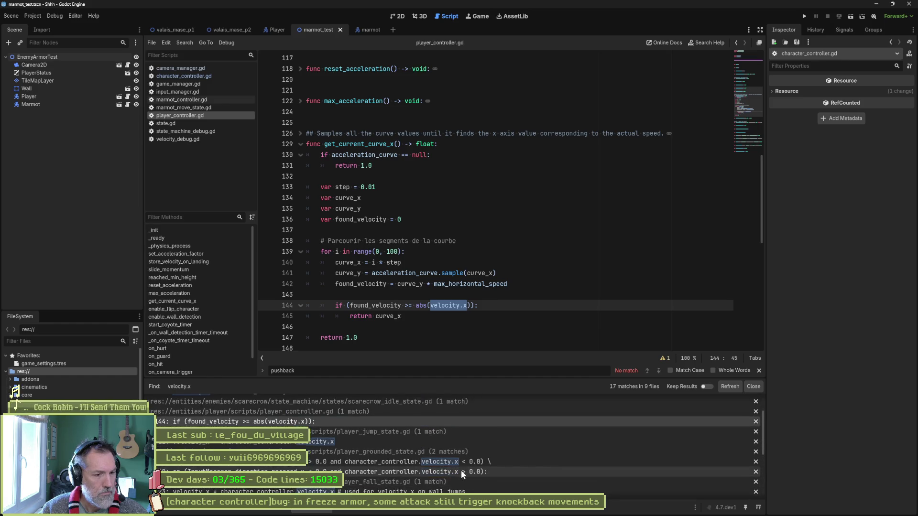
scroll(461, 470, "up", 3)
Search the project for get_current_curve_x, finding 2 matches in 2 files.
double_click(359, 144)
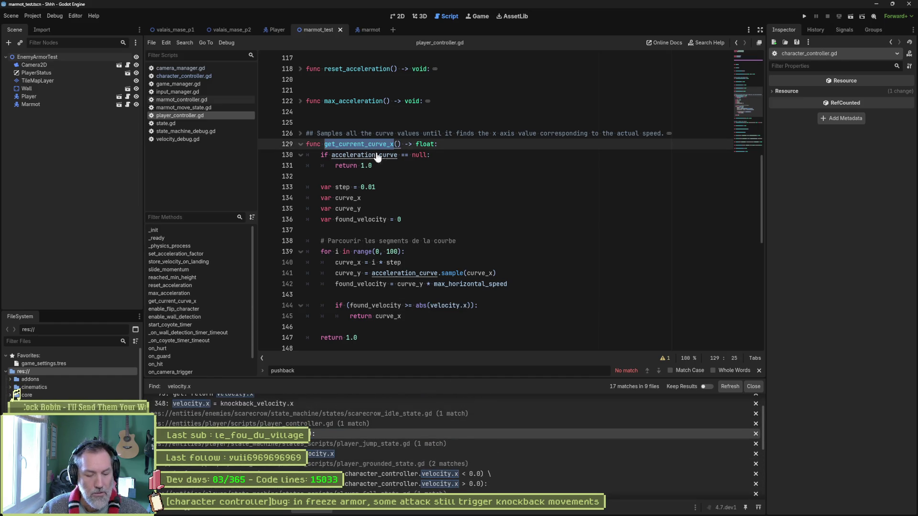
key("ctrl+shift+f")
left_click(458, 298)
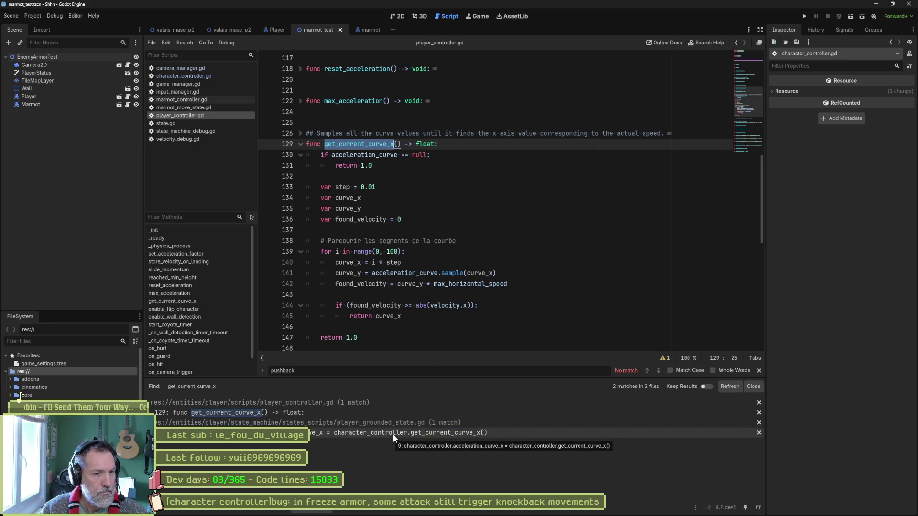
Inspect the get_current_curve_x call in player_grounded_state.gd, then switch to the marmot scene's marmot_controller.gd.
double_click(393, 434)
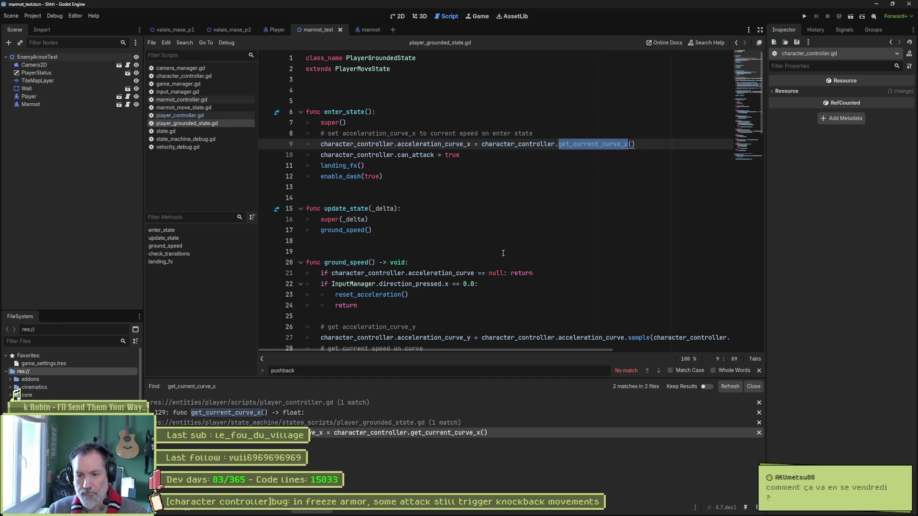
left_click(452, 177)
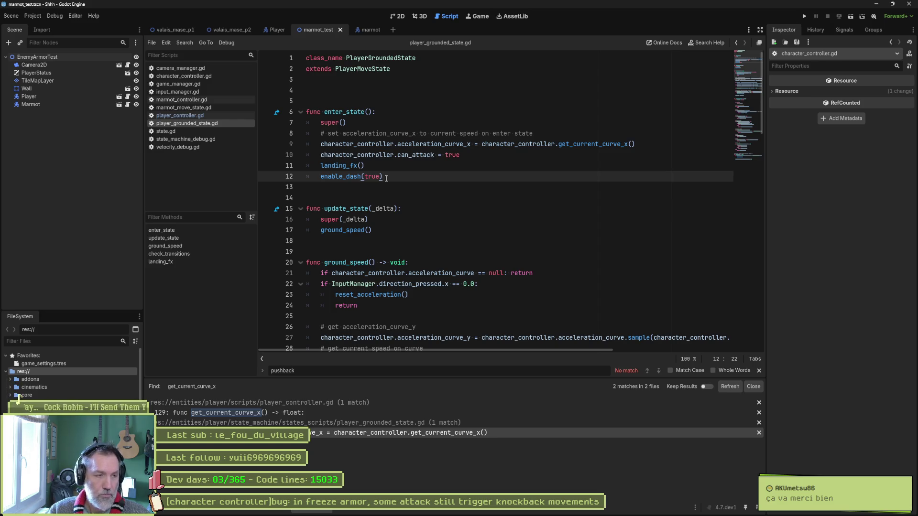
left_click(365, 29)
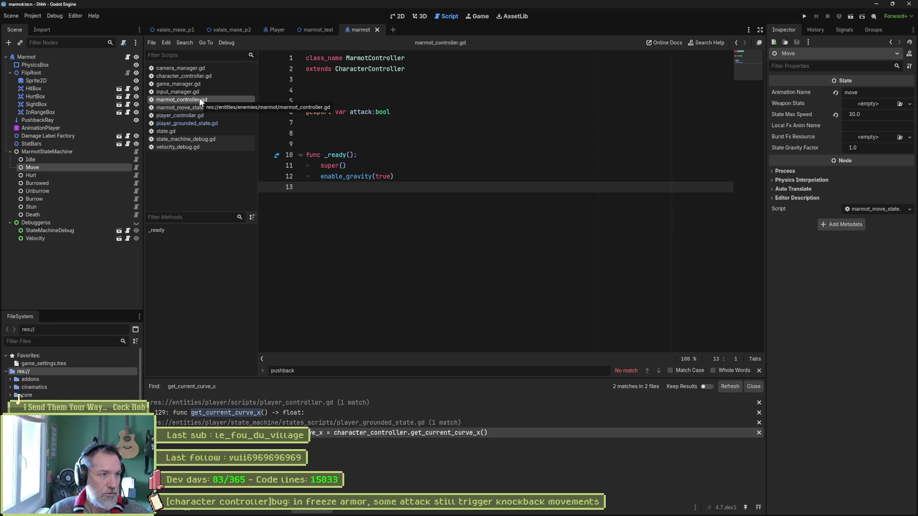
Inspect state.gd's update_freeze where velocity_x = 0.0, then switch to marmot_move_state.gd.
left_click(166, 131)
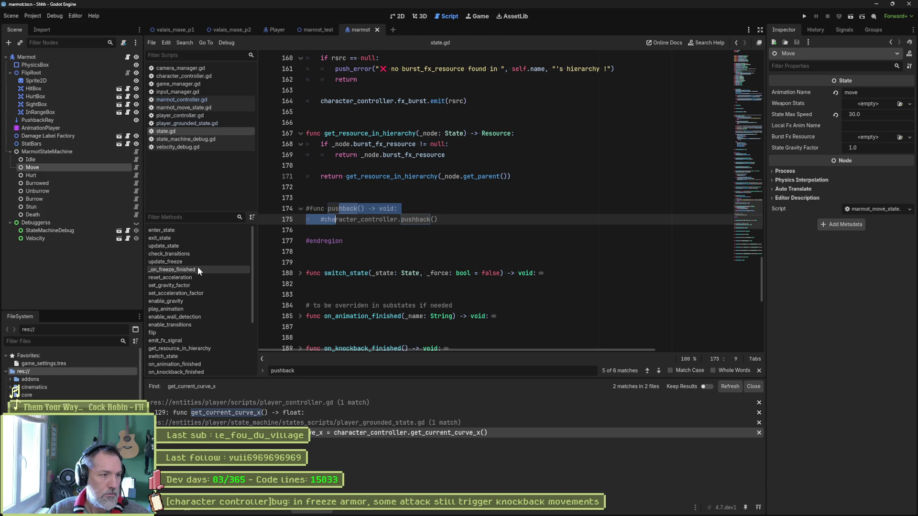
left_click(166, 261)
scroll(431, 215, "down", 5)
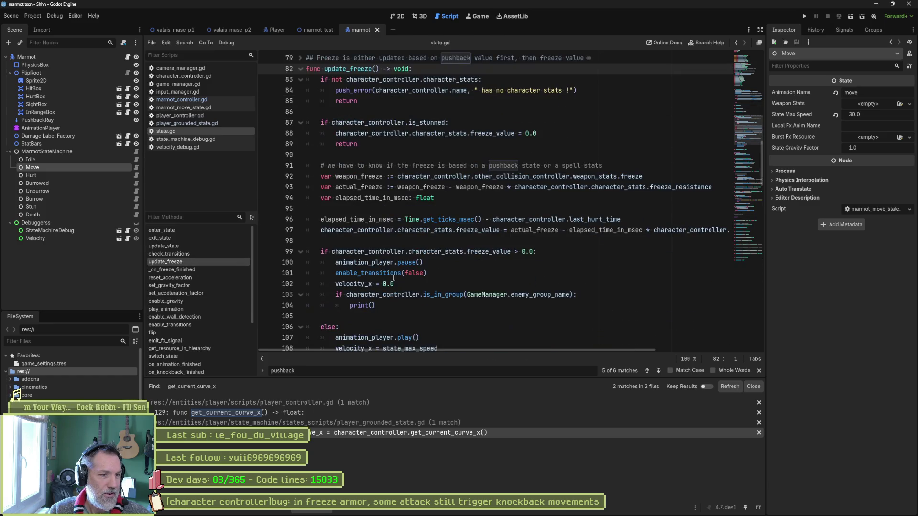
left_click(353, 284)
left_click_drag(353, 284, 336, 285)
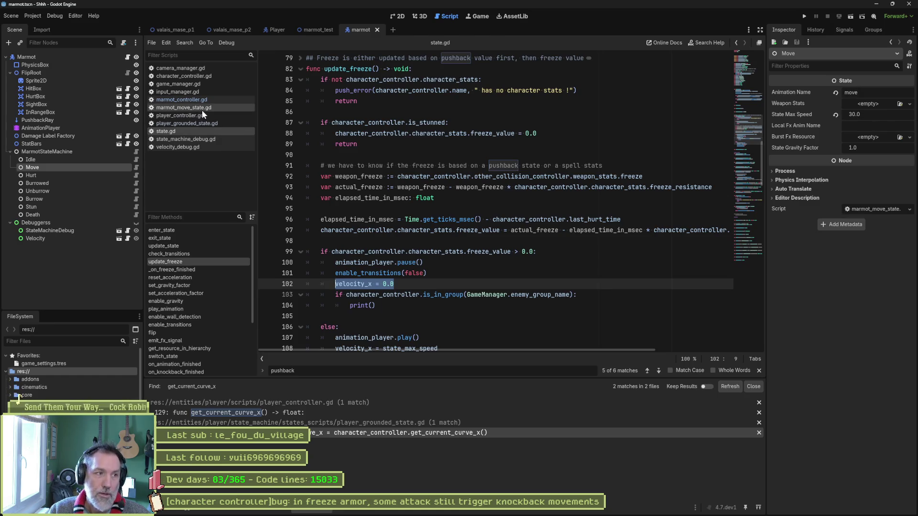
left_click(184, 108)
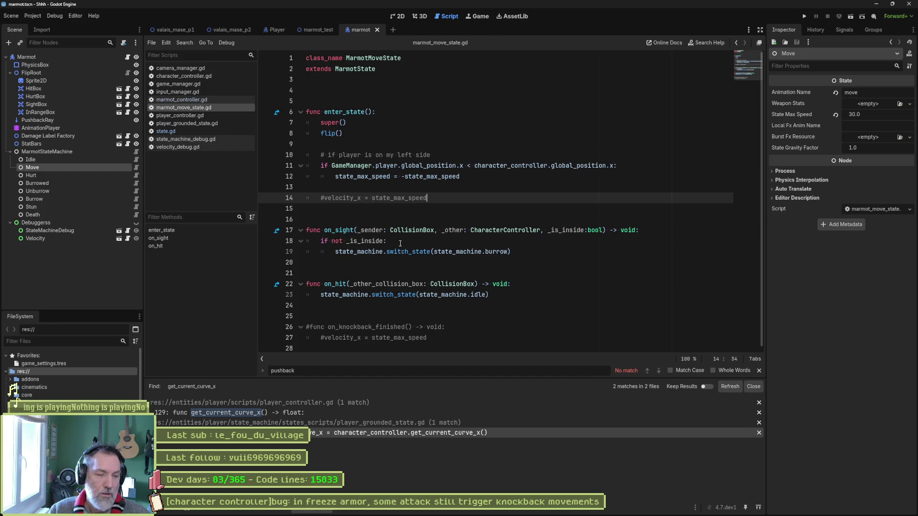
Select state_max_speed on line 14 and start a project-wide search for it.
double_click(414, 198)
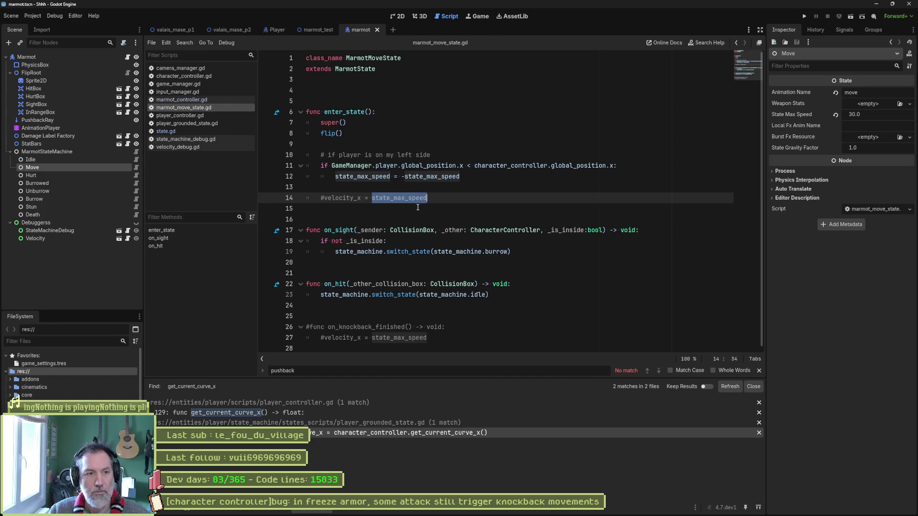
key("ctrl+shift+f")
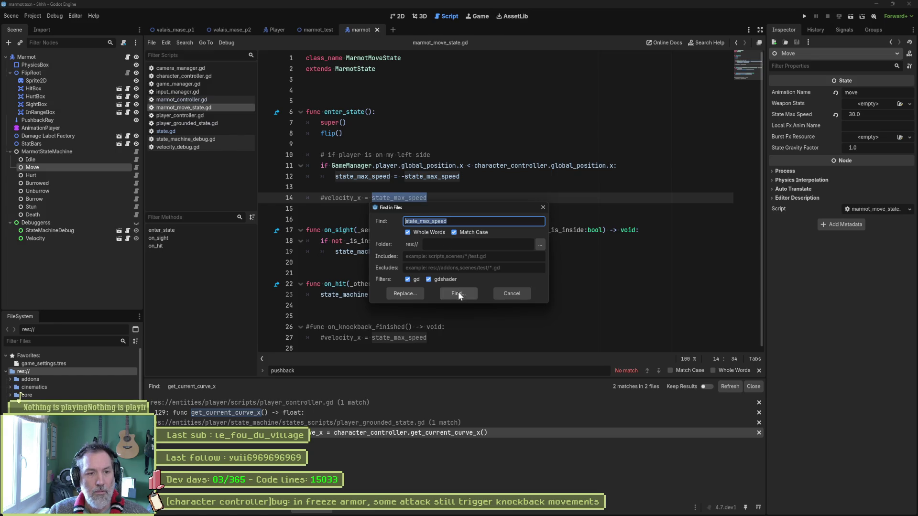
Run the search (15 matches in 8 files) and jump to the commented state_max_speed use on line 27 of marmot_move_state.gd.
left_click(459, 293)
left_click(310, 436)
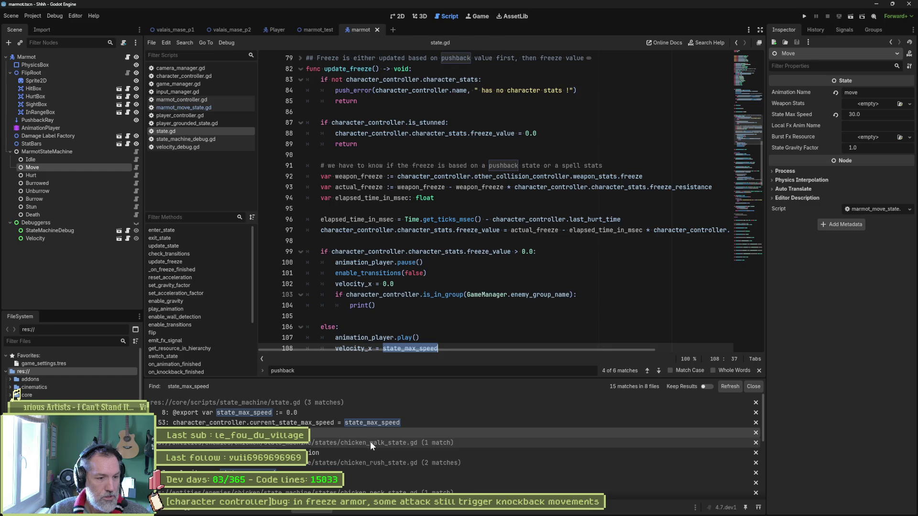
scroll(374, 448, "down", 3)
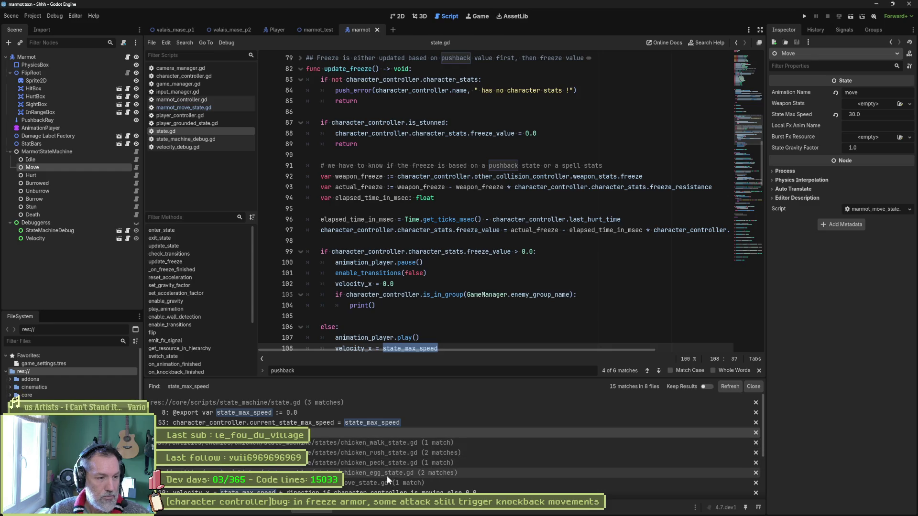
scroll(387, 476, "down", 3)
left_click(400, 450)
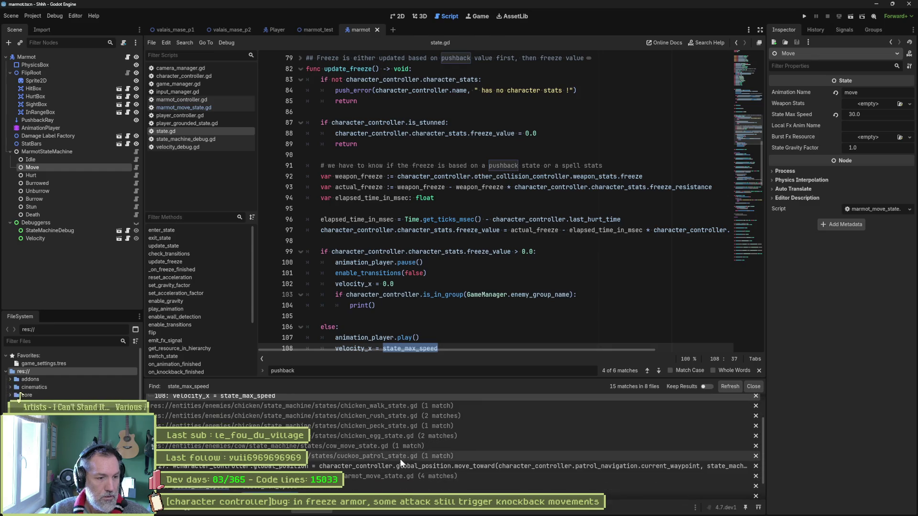
scroll(398, 464, "down", 2)
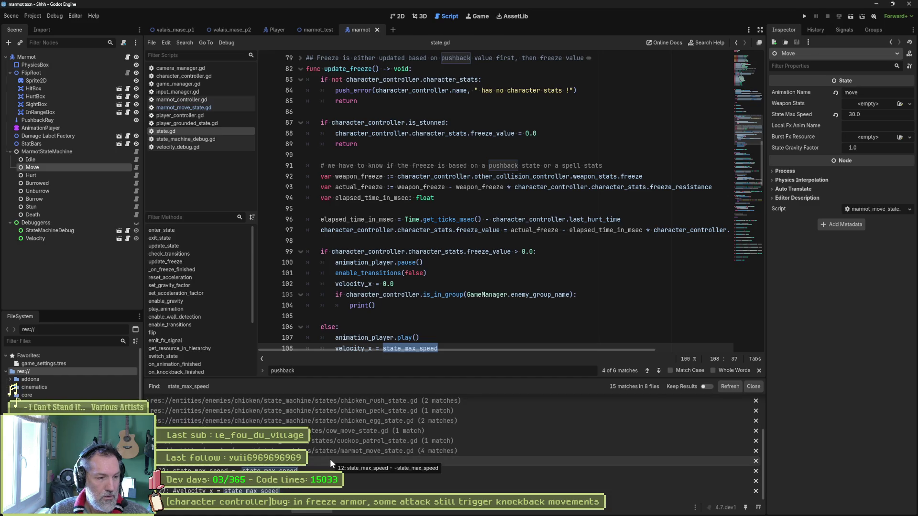
double_click(297, 490)
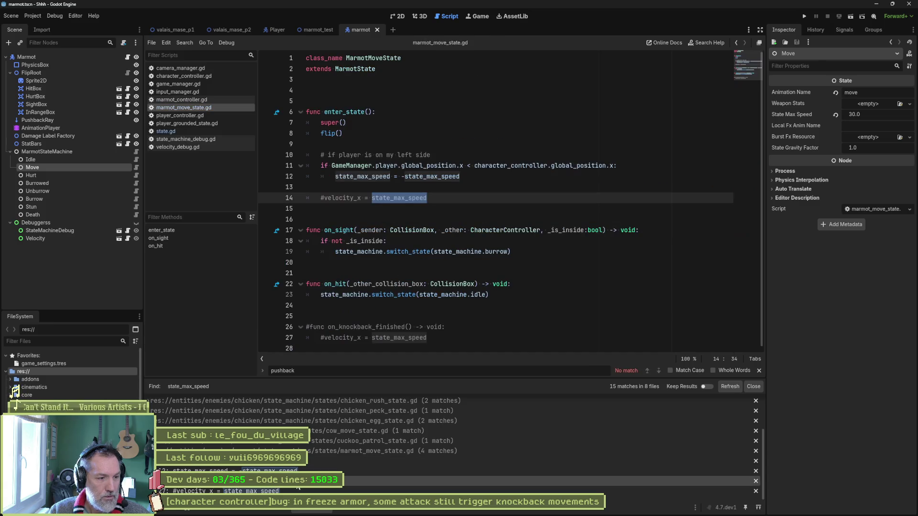
double_click(292, 491)
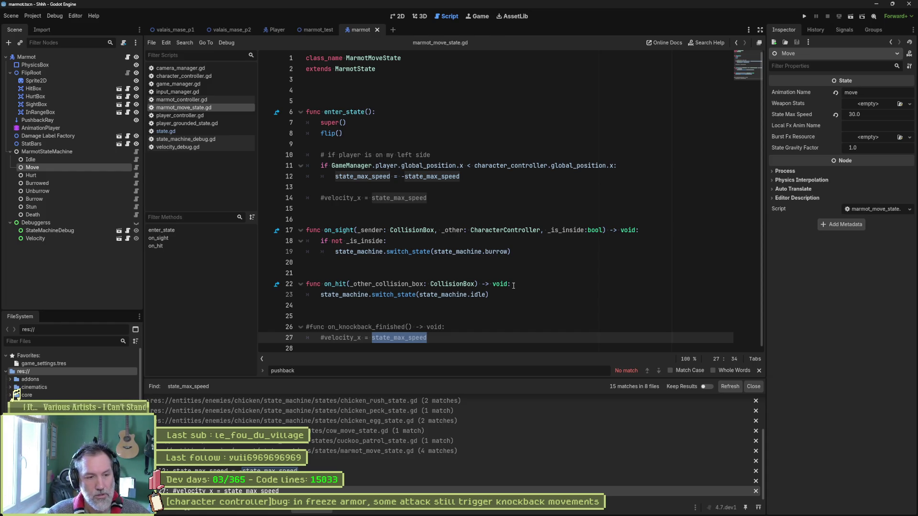
Search the project for 'velocity_x =' assignments, then for 'velocity.x'.
key("ctrl+shift+f")
type("velocity_x")
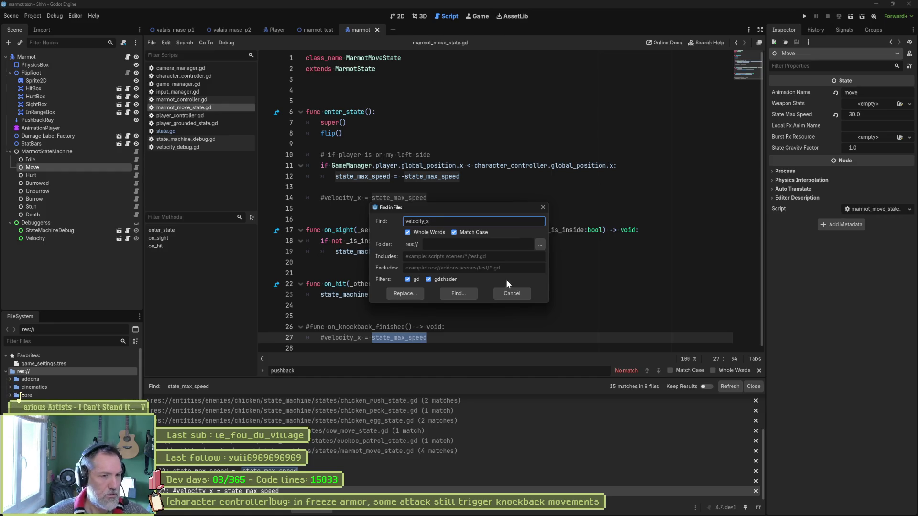
type(" =")
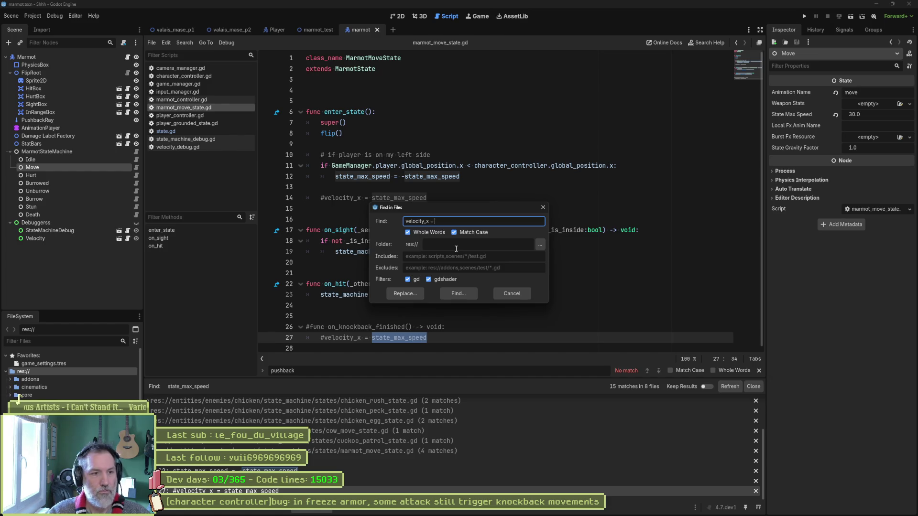
left_click(458, 293)
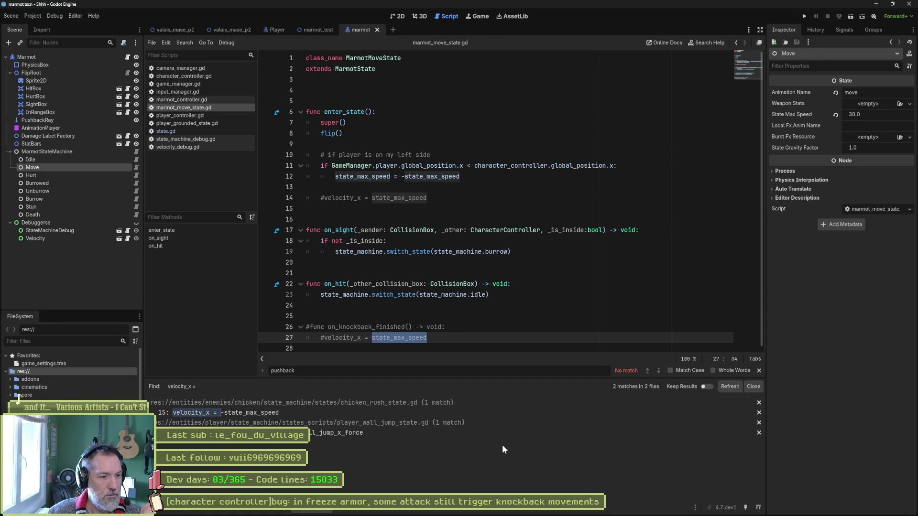
key("ctrl+shift+f")
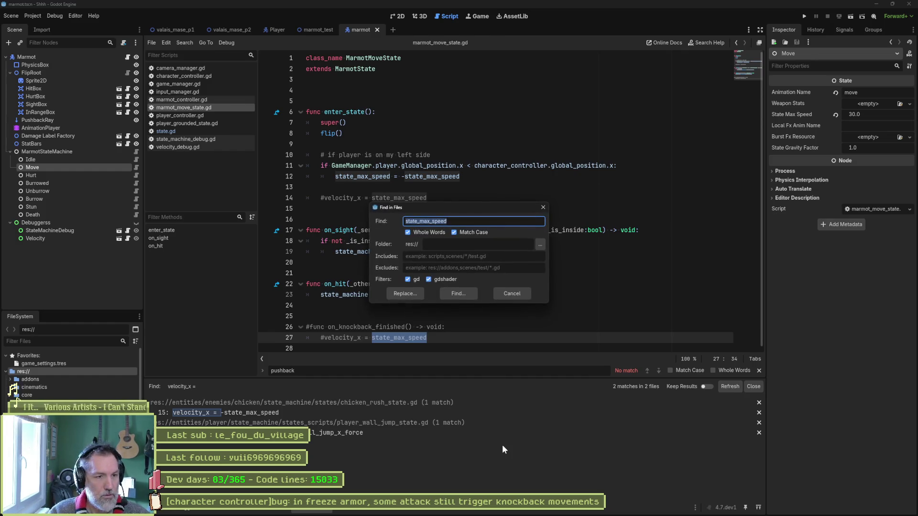
type("velocity.x")
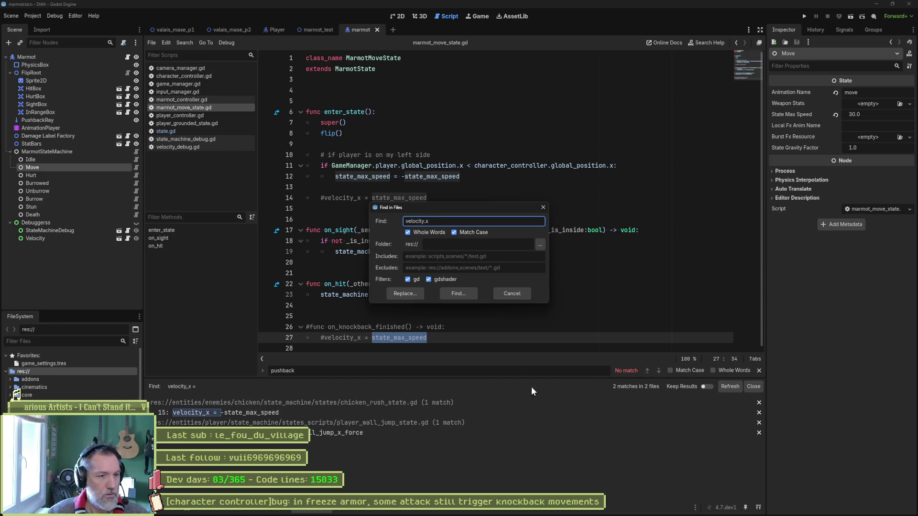
left_click(460, 293)
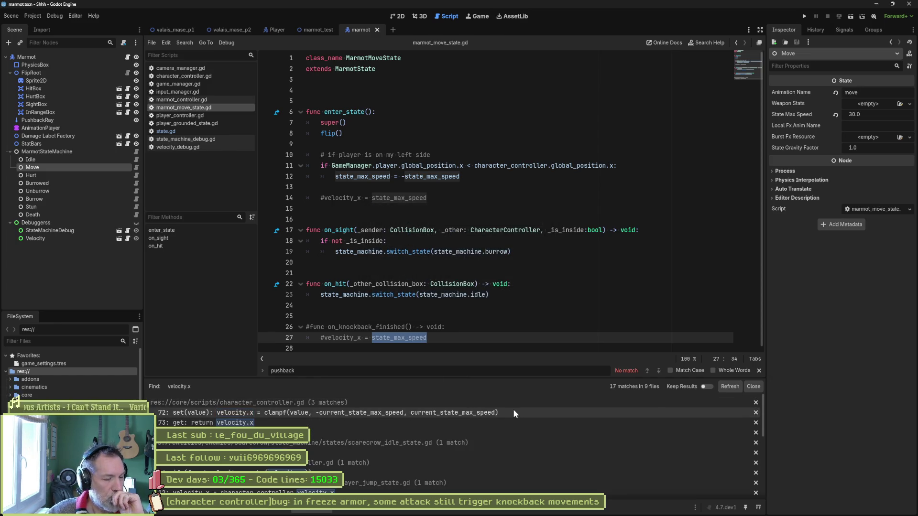
Search the project for 'velocity.x =' assignments, which finds 0 matches in 0 files.
key("ctrl+shift+f")
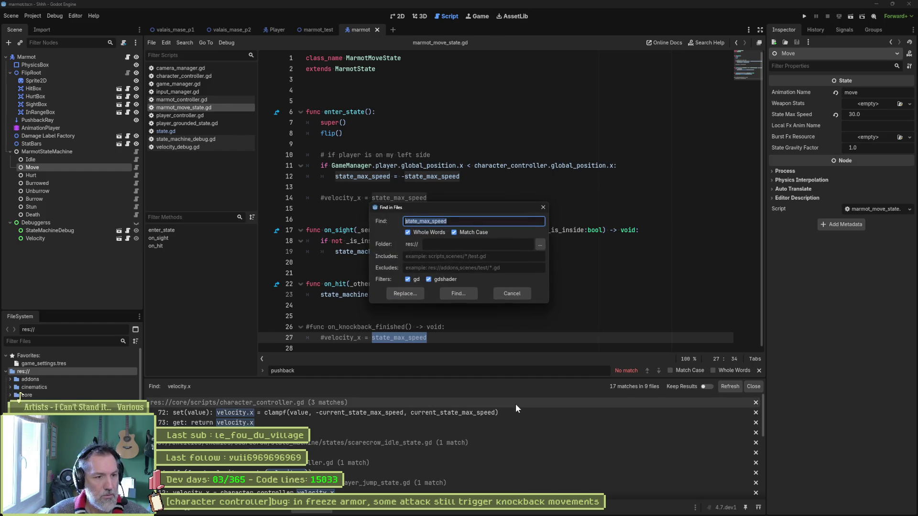
type("vel")
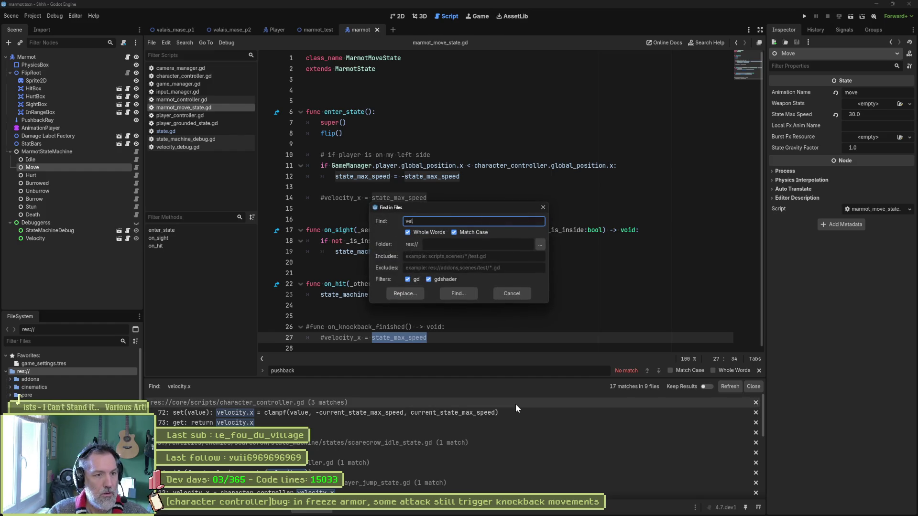
type("ociy")
type("x -")
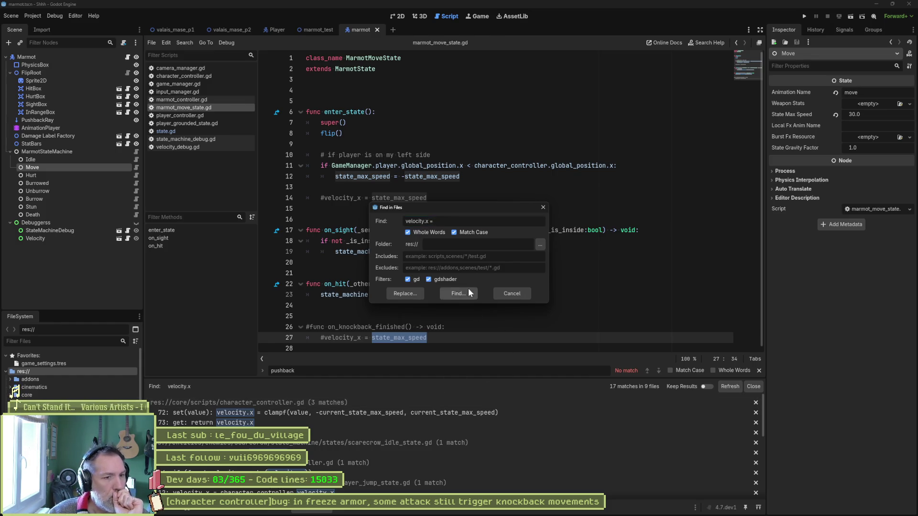
left_click(463, 293)
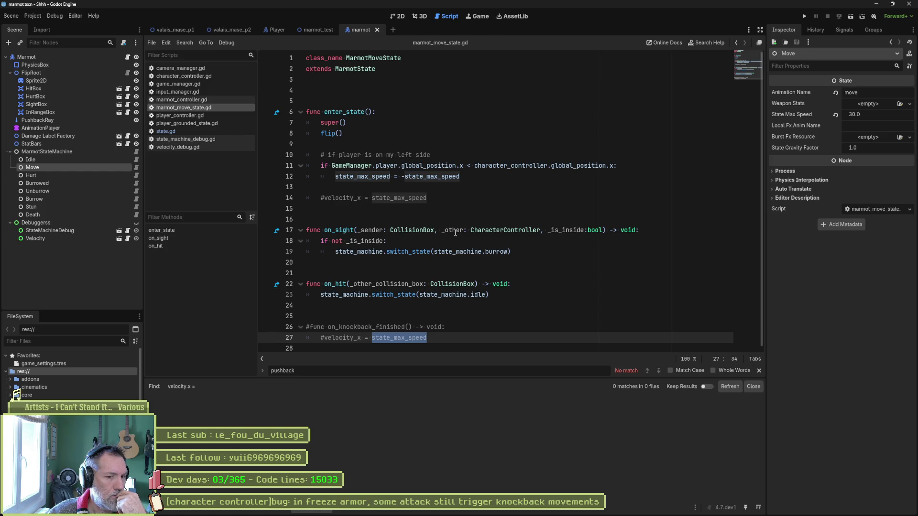
key("ctrl+shift+f")
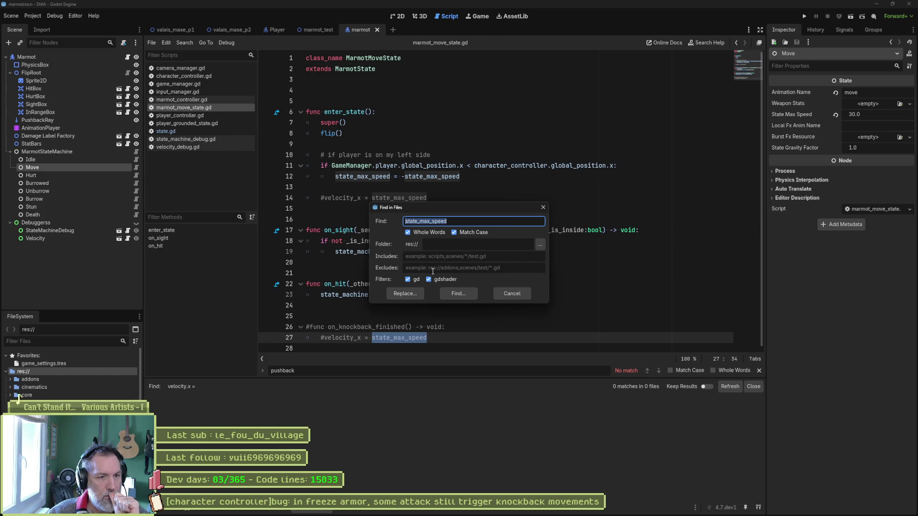
Dismiss the pending search, pause the gameplay recording and step it back two frames.
left_click(512, 294)
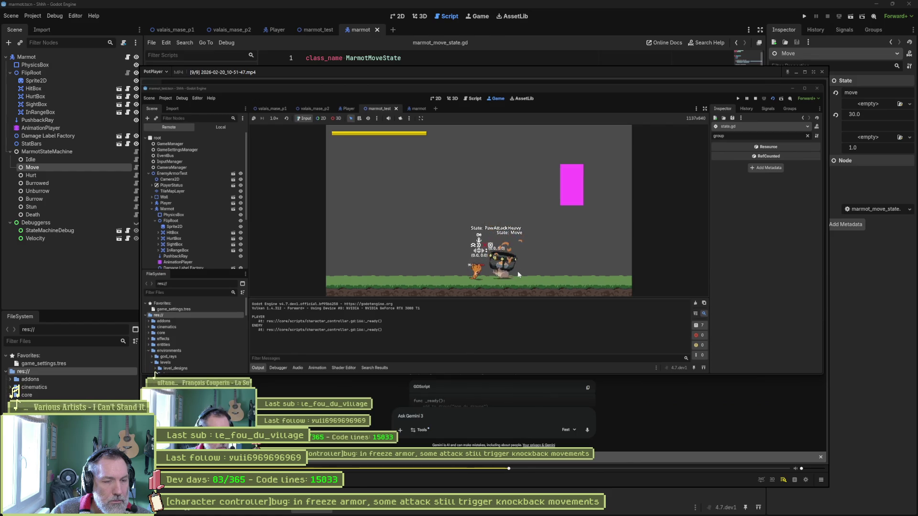
key("space")
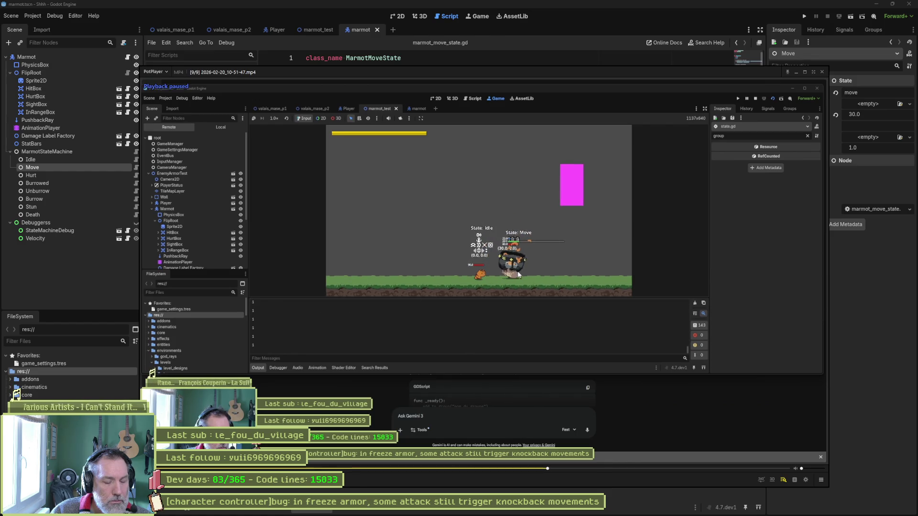
key("d")
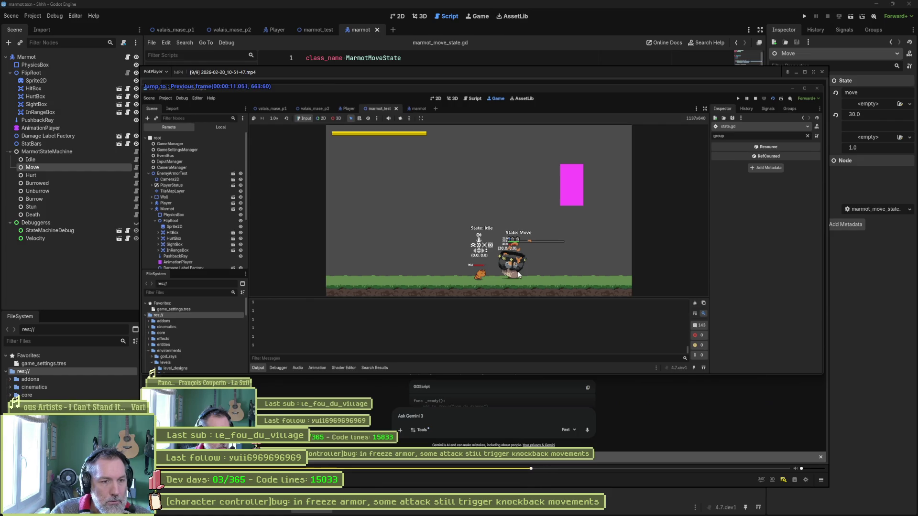
key("d")
key("d")
key("d")
key("d")
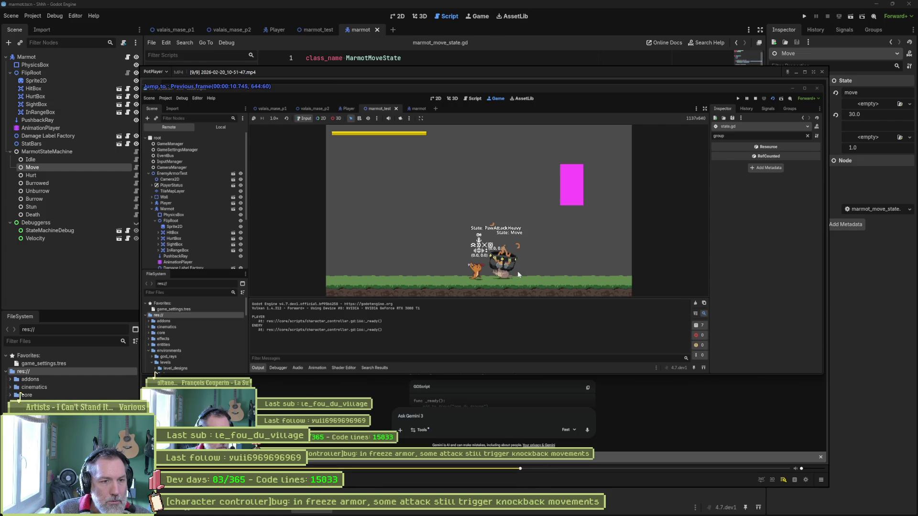
Step the recording forward two frames, then switch back to the Godot editor.
key("f")
key("f")
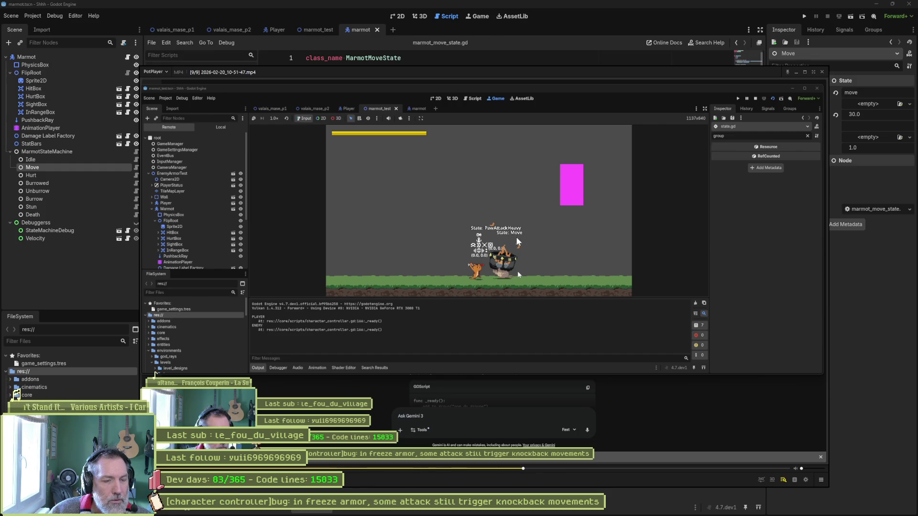
key("f")
key("f")
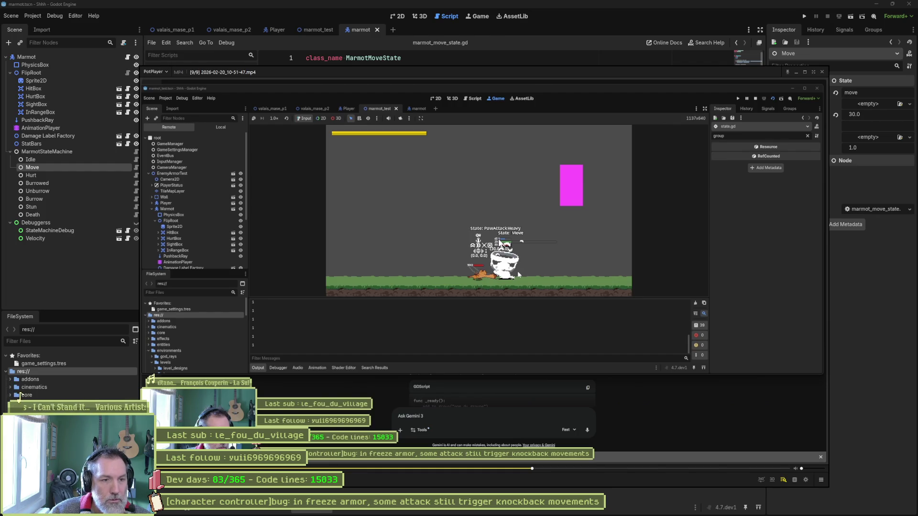
key("alt+Tab")
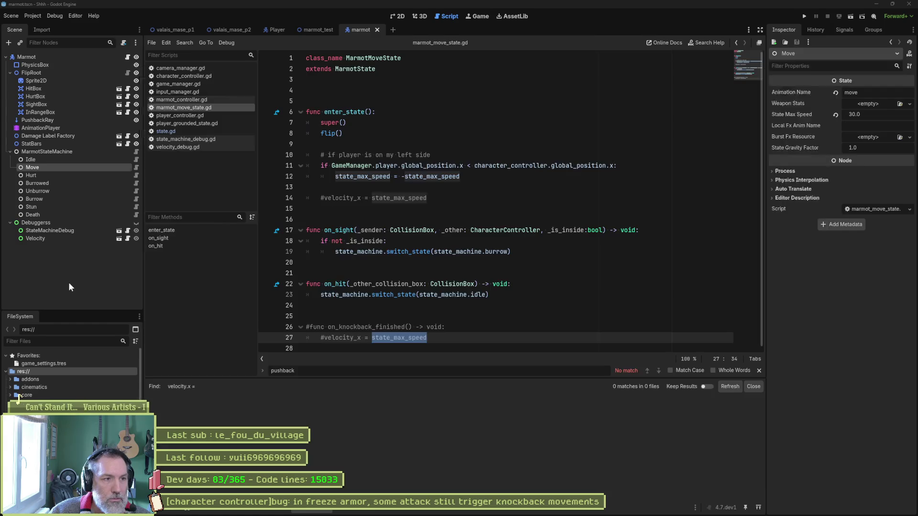
Reopen state.gd at update_freeze, highlight the freeze_value condition and velocity_x = 0.0 lines, and bring the recording back up.
left_click(68, 282)
left_click(165, 131)
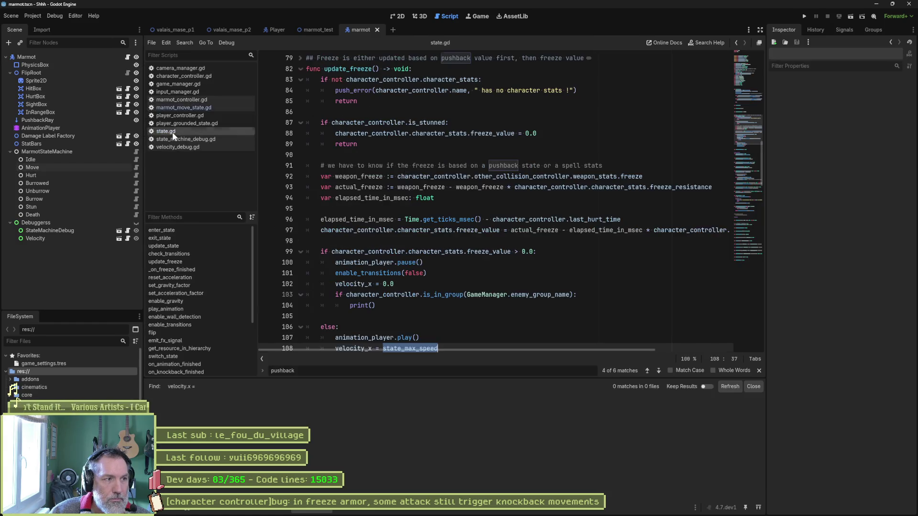
scroll(402, 277, "down", 1)
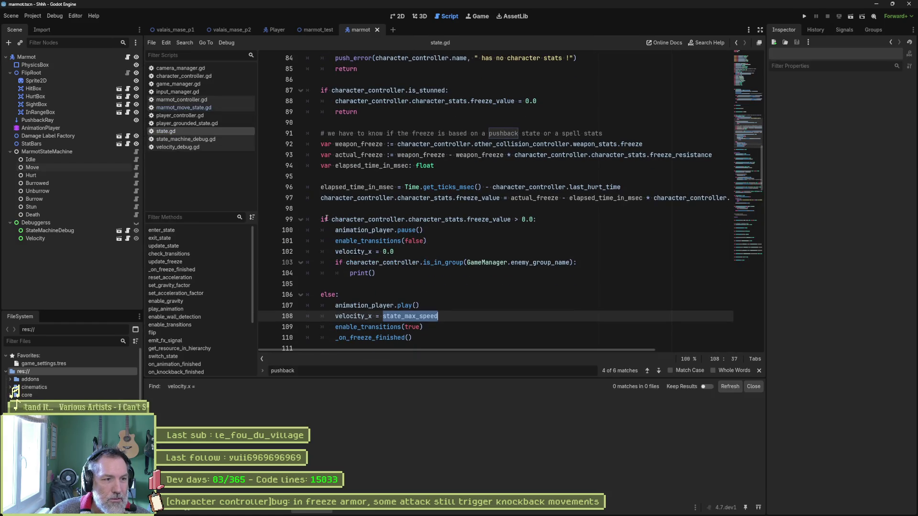
left_click_drag(331, 219, 534, 220)
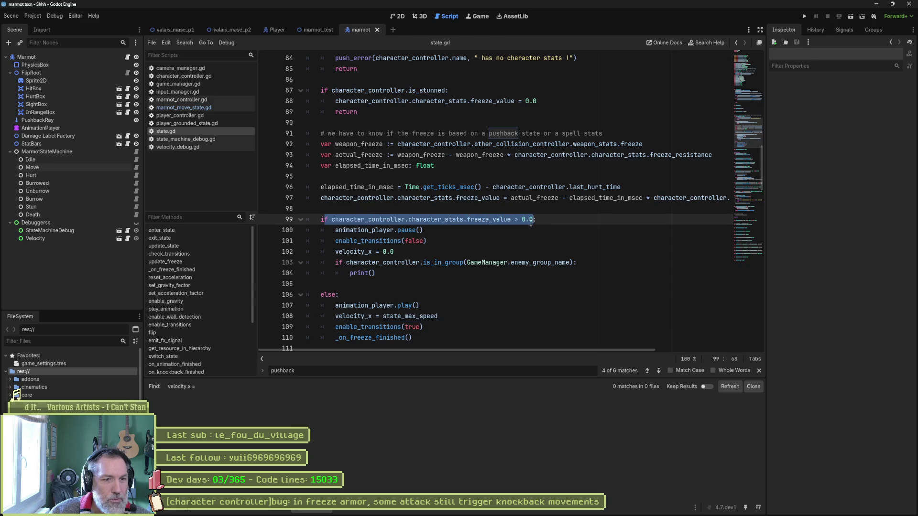
left_click_drag(335, 251, 401, 251)
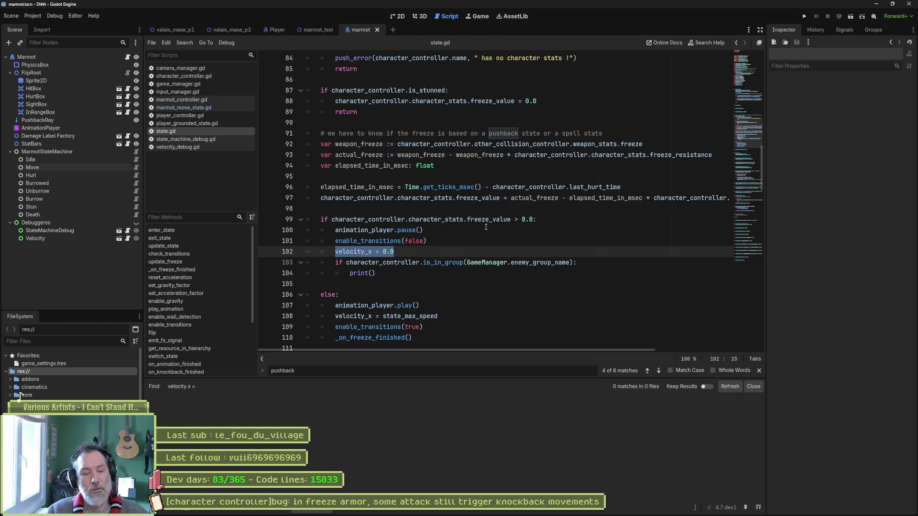
key("alt+Tab")
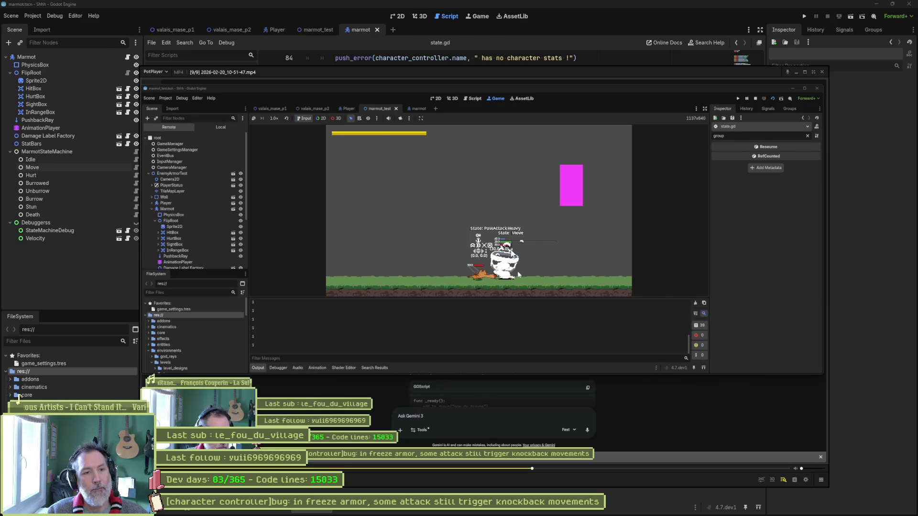
Advance the recording a few frames to the player idle beside the marmot in Move state, then close the player.
key("f")
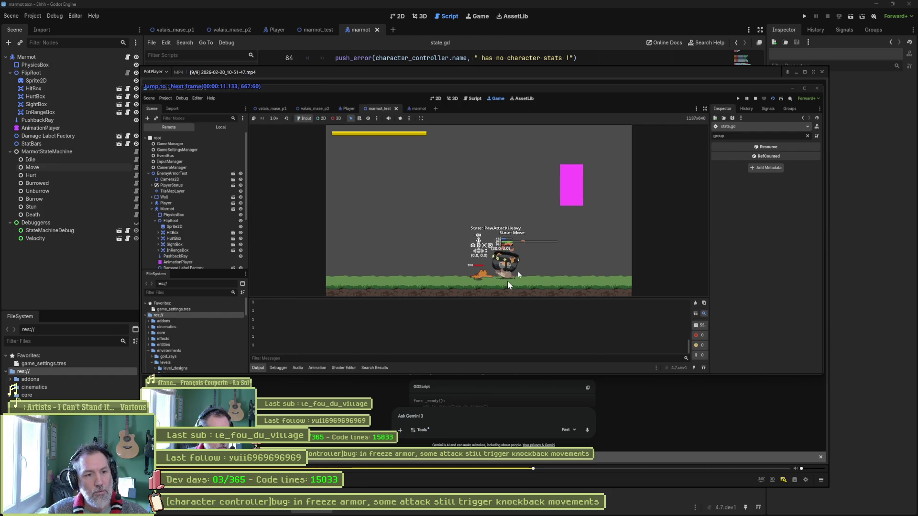
key("f")
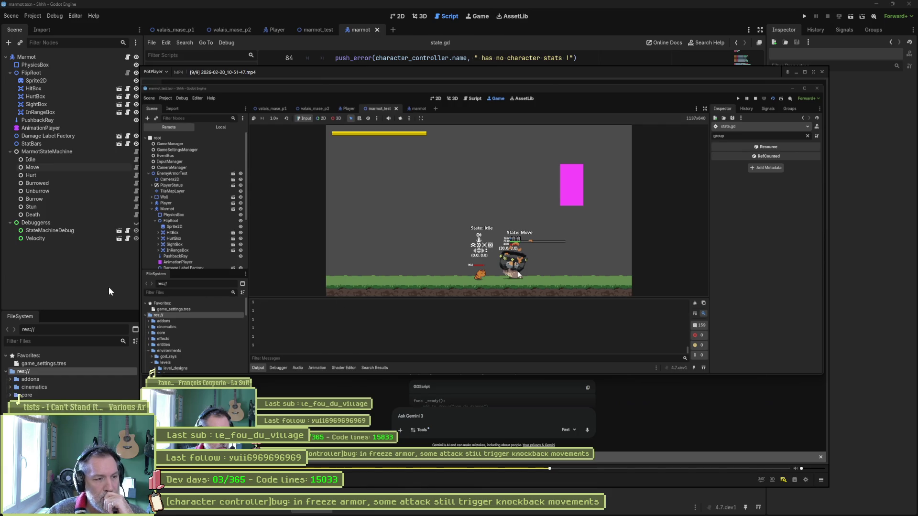
key("Escape")
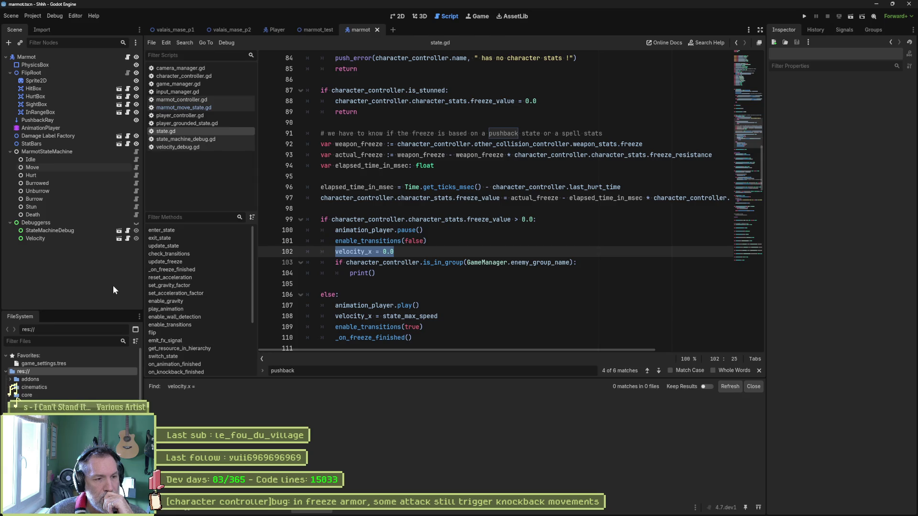
Remove the enemy-group print lines 103-104 from update_freeze.
left_click(347, 317)
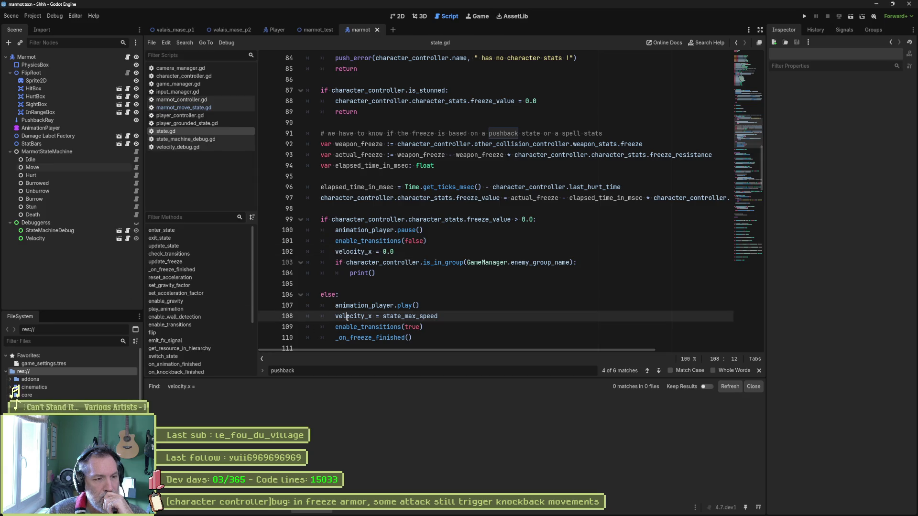
left_click_drag(438, 317, 334, 317)
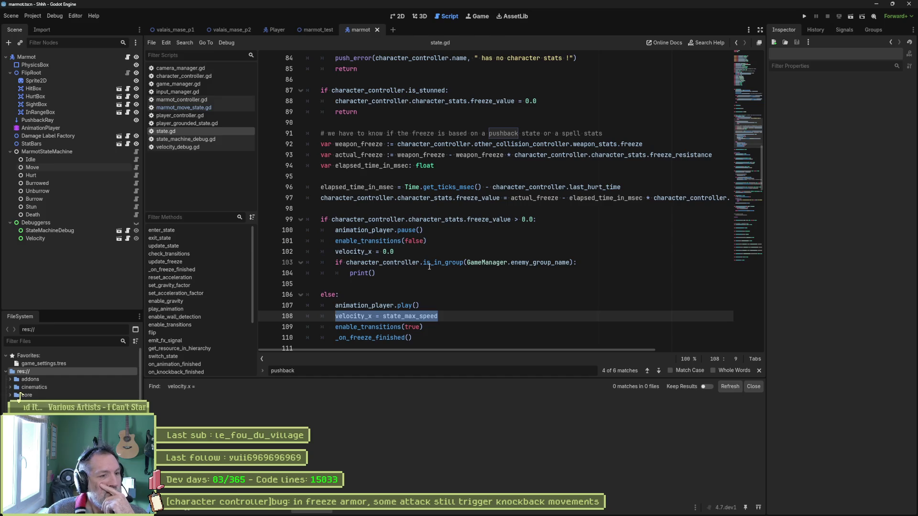
mouse_move(438, 263)
left_click_drag(376, 273, 420, 252)
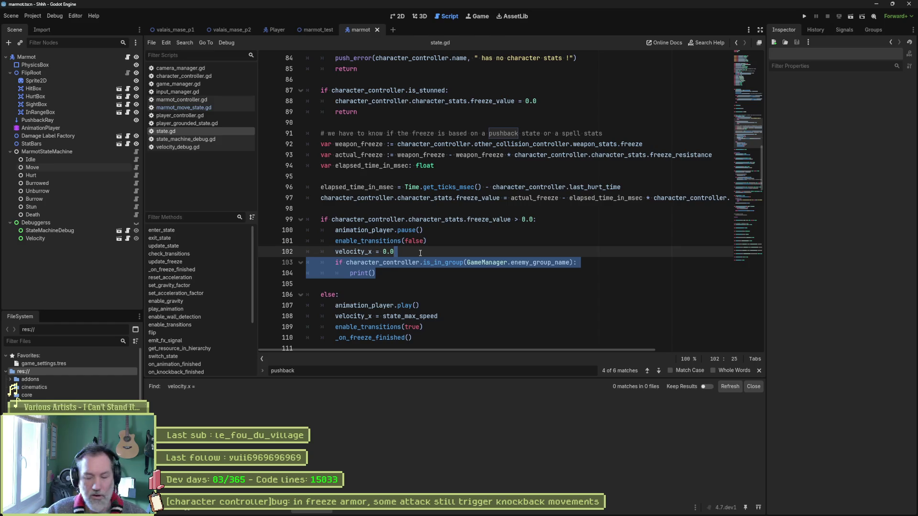
key("BackSpace")
Add print_debug(self, " back to max speed") after velocity_x = state_max_speed and save state.gd.
left_click(458, 294)
key("Return")
type("print_debu")
type("g(self, \" back")
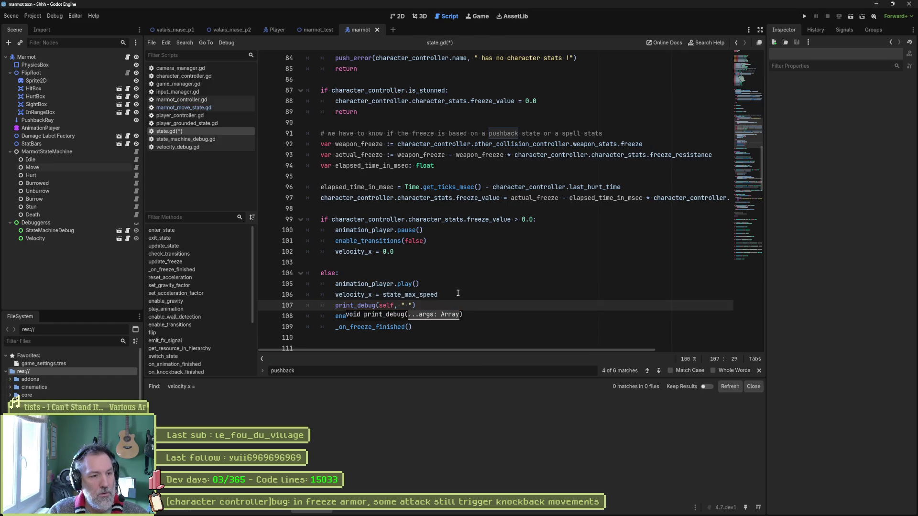
type(" to max speed")
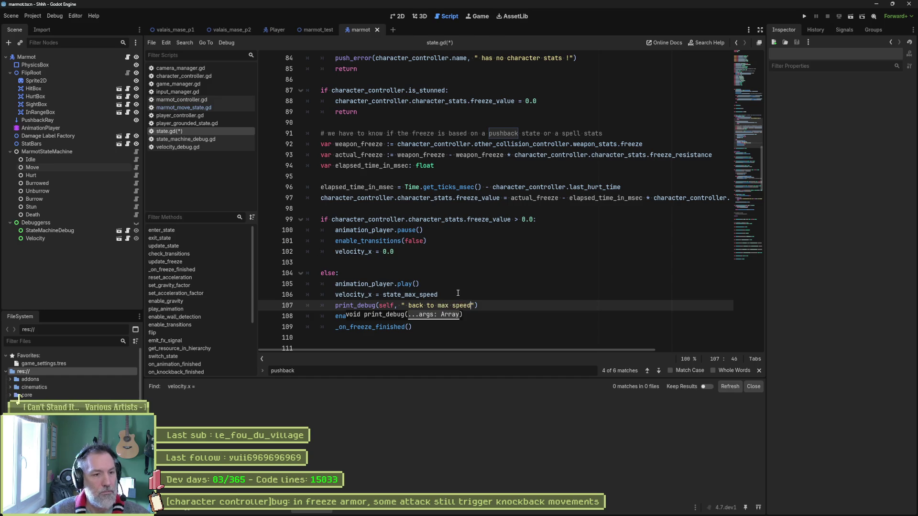
key("ctrl+s")
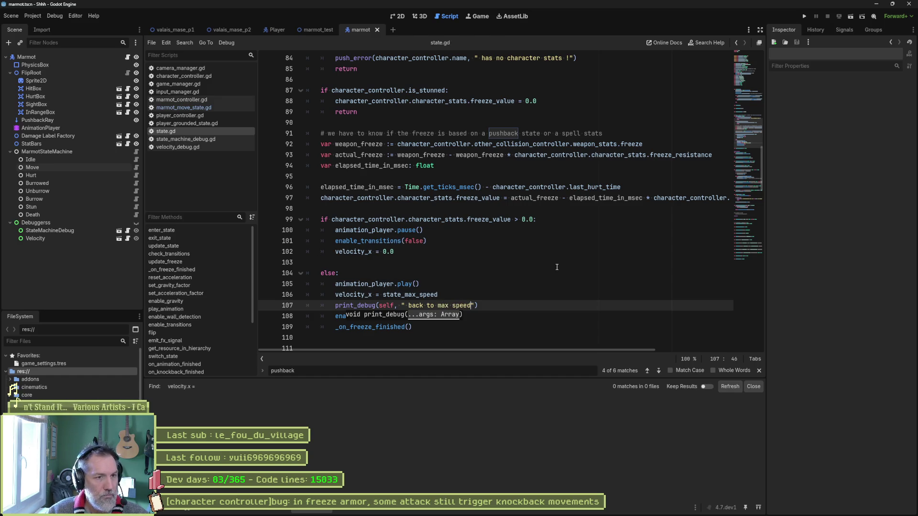
left_click(892, 4)
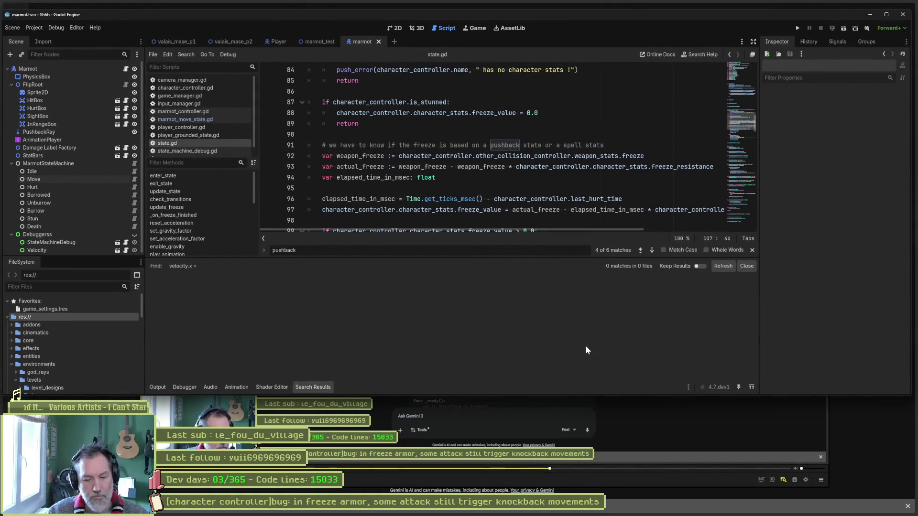
Run the game twice and stop it, confirming the Output log shows 'back to max speed' from update_freeze.
left_click(613, 491)
key("F5")
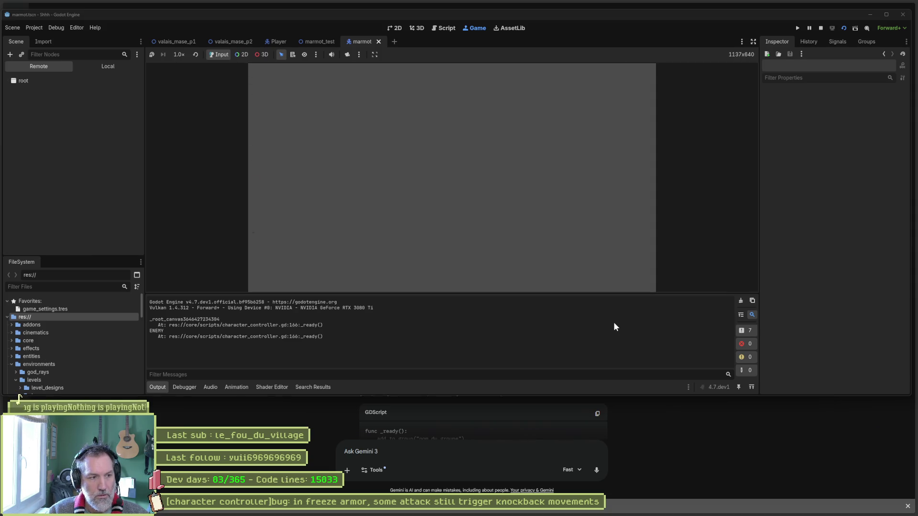
left_click(319, 41)
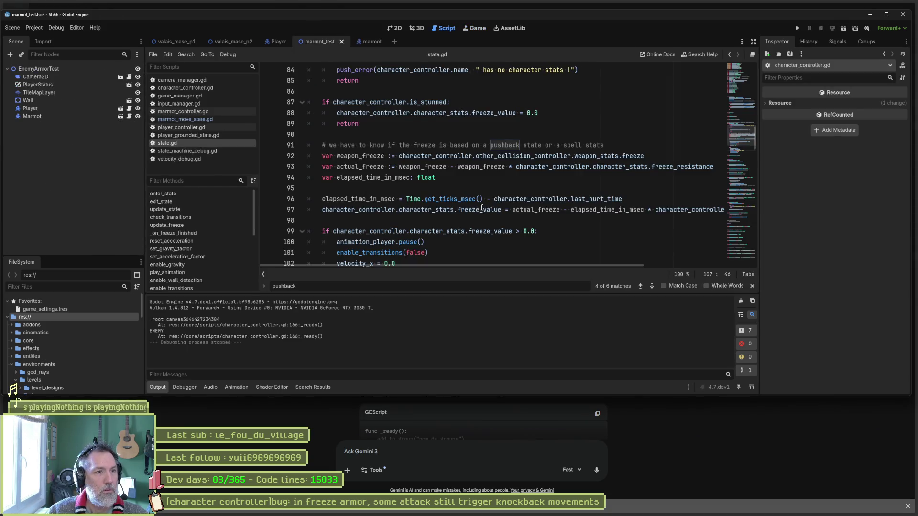
key("F5")
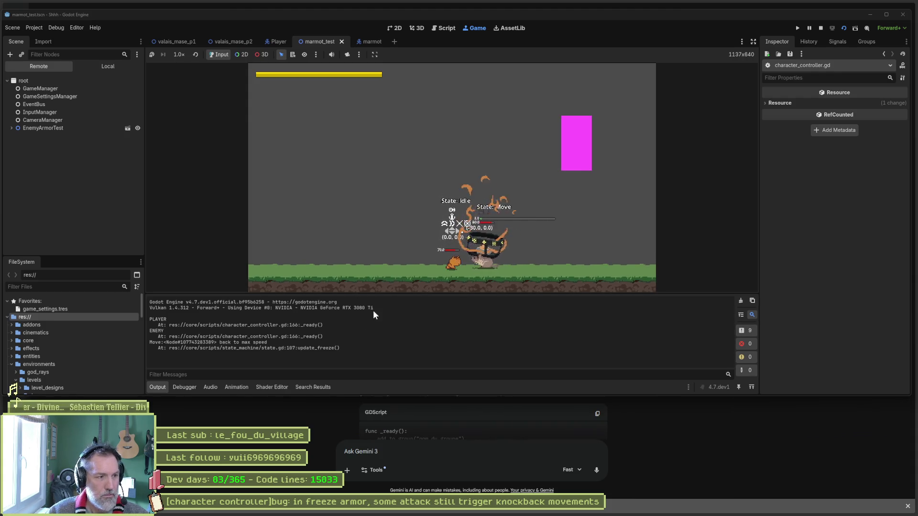
key("F8")
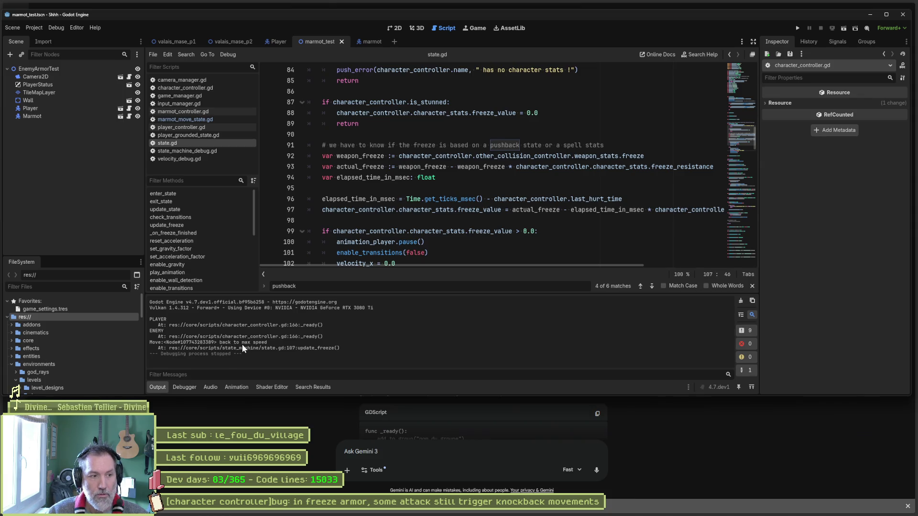